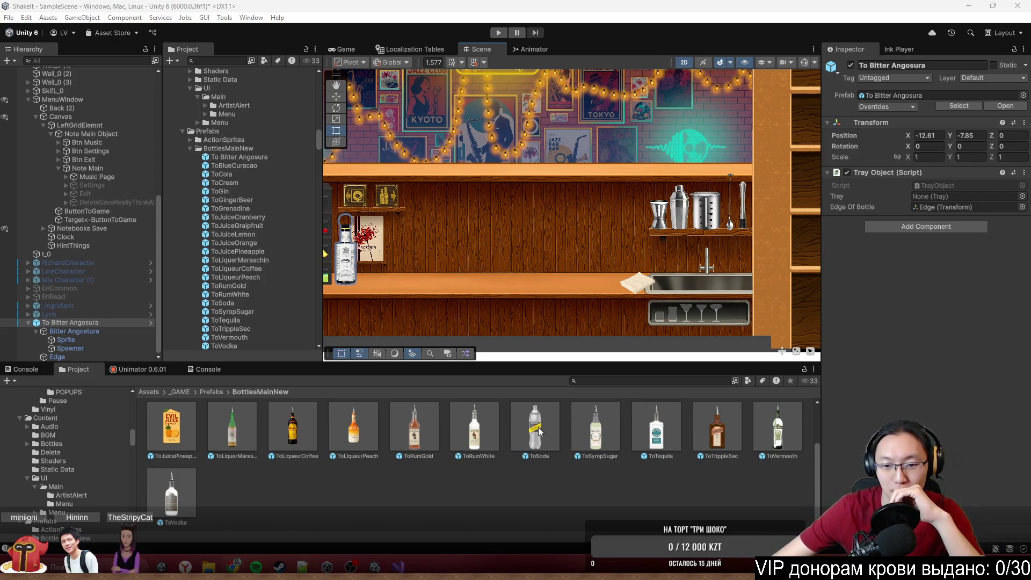
# Step: Frame the bar scene, select the Bitter Angosura bottle to inspect it, then switch to Chrome
pyautogui.scroll(-5, 511, 220)
pyautogui.moveTo(511, 221); pyautogui.dragTo(536, 213)
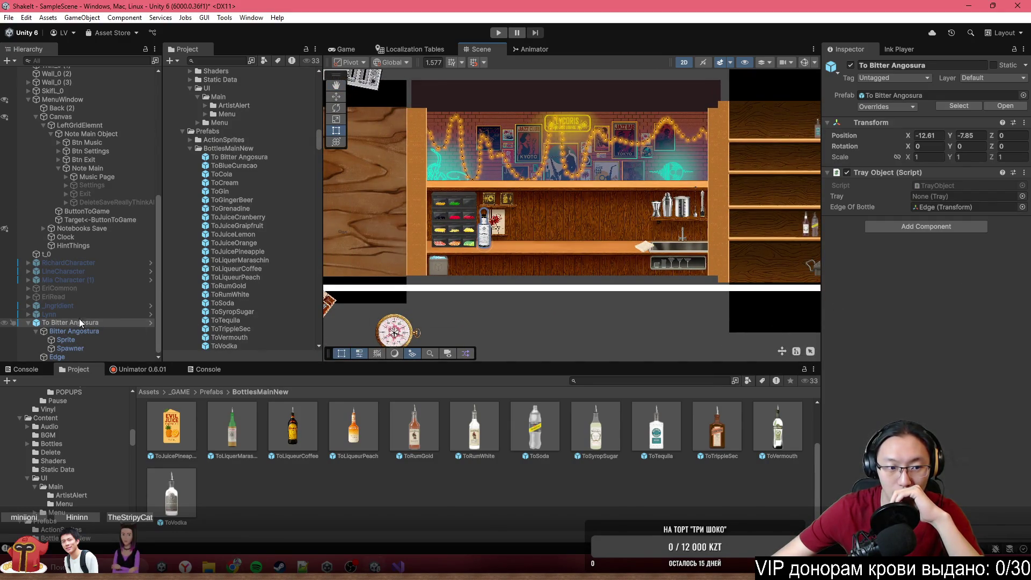
pyautogui.click(72, 332)
pyautogui.scroll(-10, 932, 373)
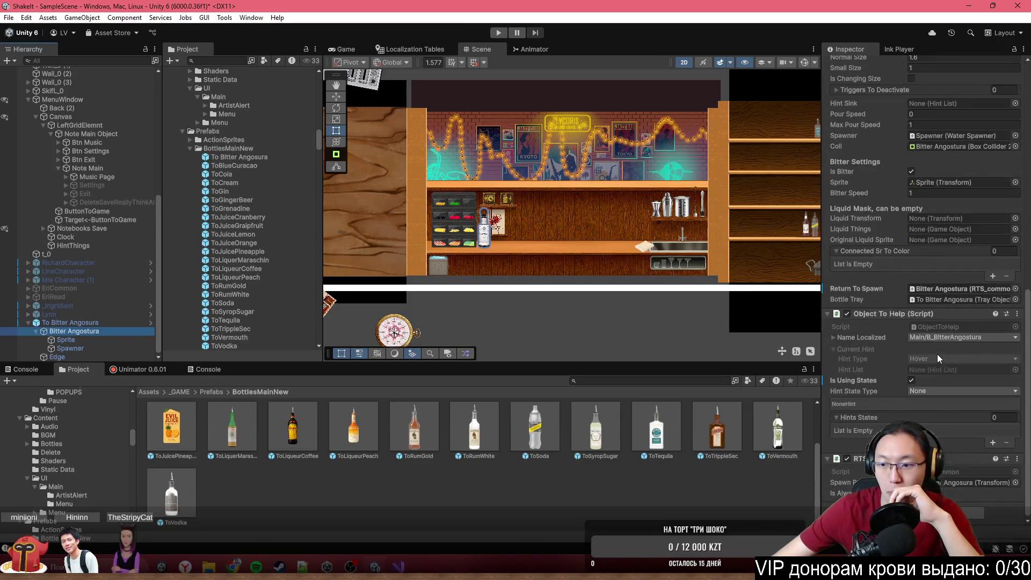
pyautogui.click(236, 565)
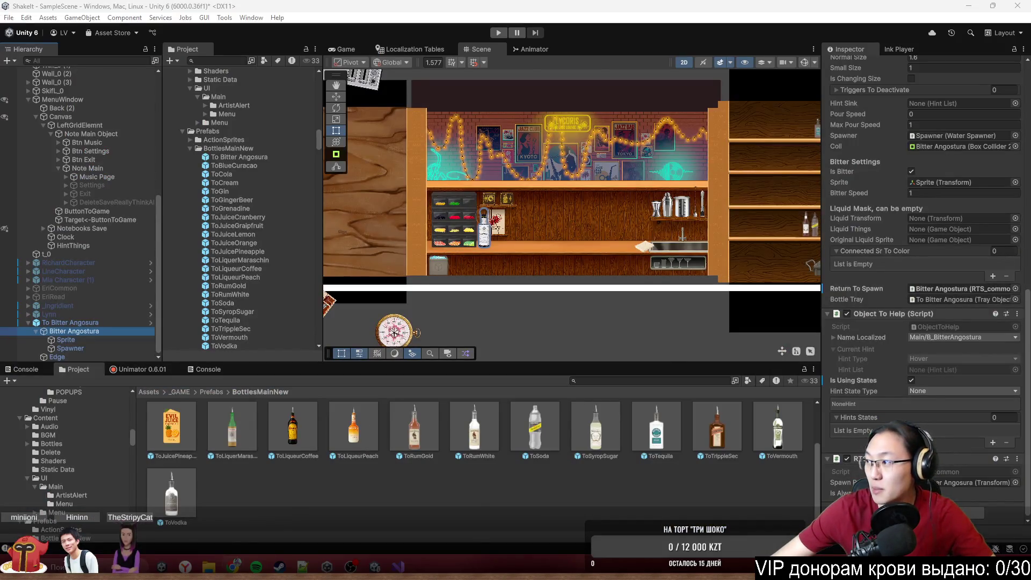
# Step: Open a ChatGPT temporary chat and clear the mistyped 'Unity shader' prompt
pyautogui.click(236, 565)
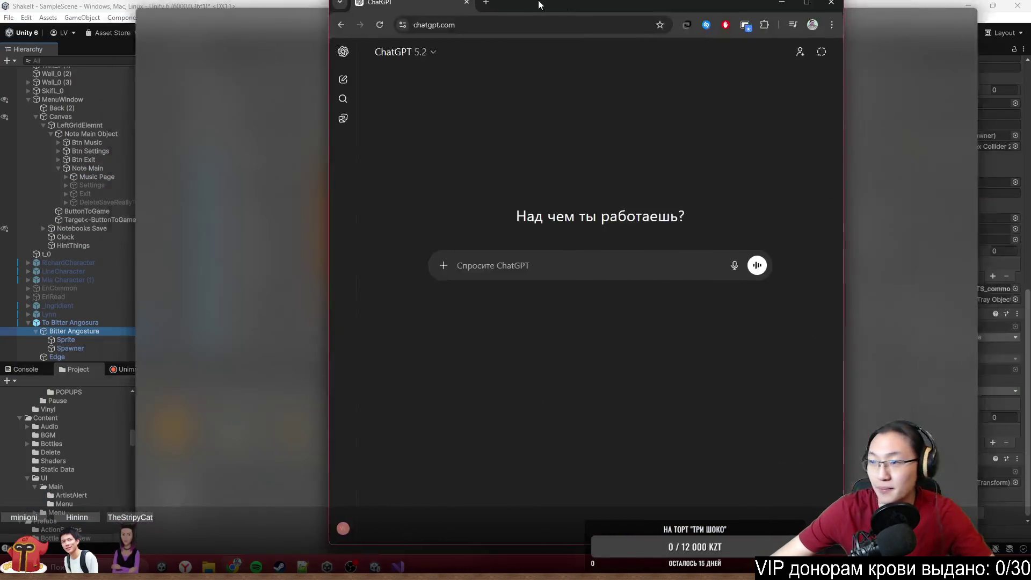
pyautogui.click(1009, 61)
pyautogui.click(576, 271)
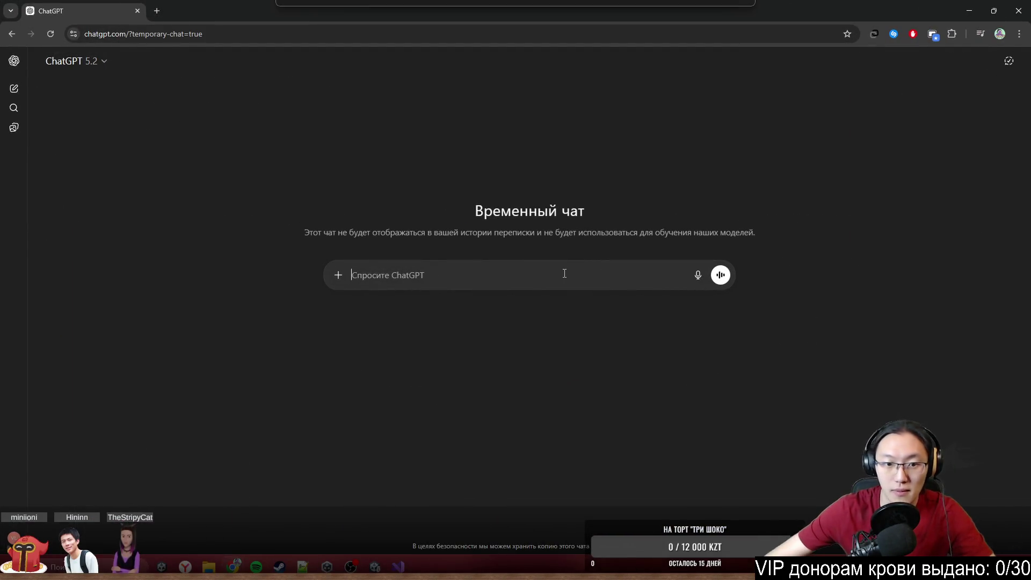
pyautogui.write('Unity shader')
pyautogui.hotkey('ctrl', 'a')
pyautogui.press('BackSpace')
# Step: Draft the prompt 'привет. Вот если я лью' and shrink the browser to reveal Unity
pyautogui.write('п')
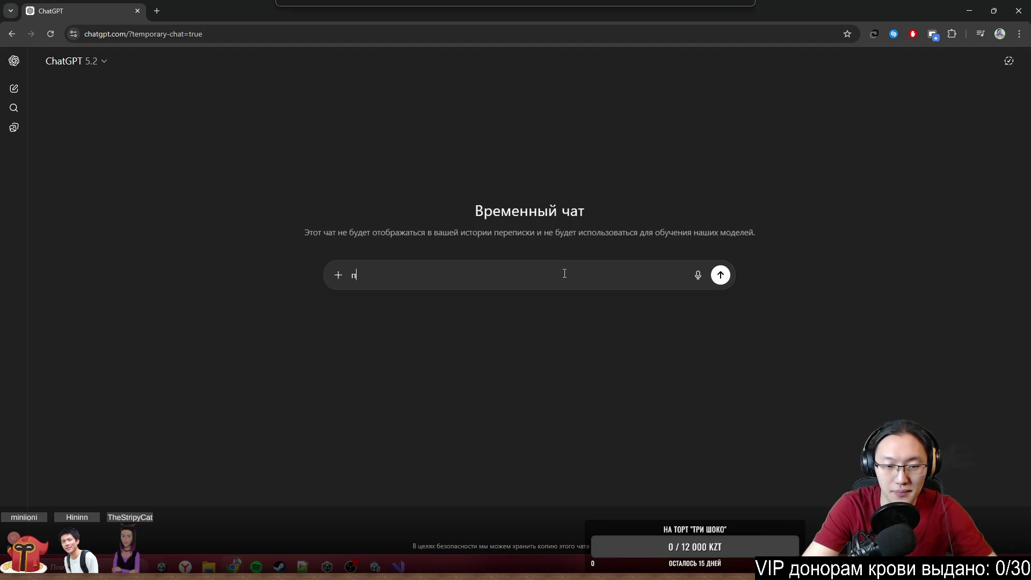
pyautogui.write('ривет')
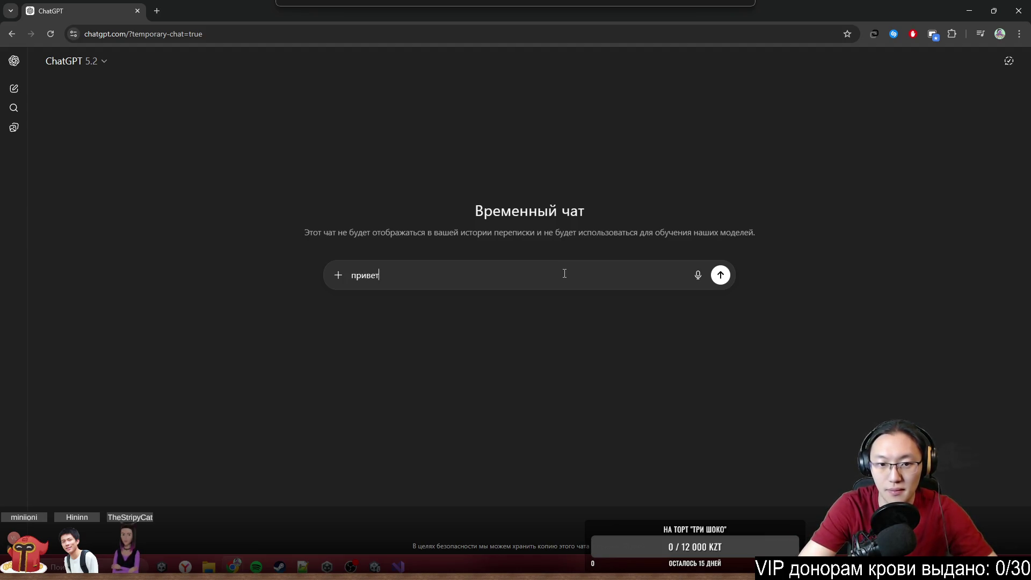
pyautogui.write('. Вот ')
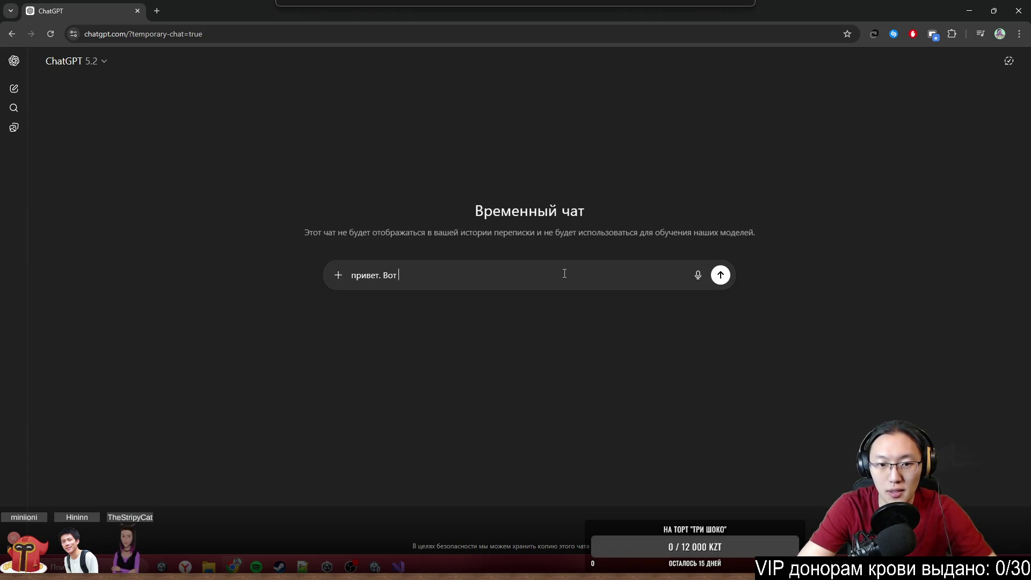
pyautogui.write('если я выли')
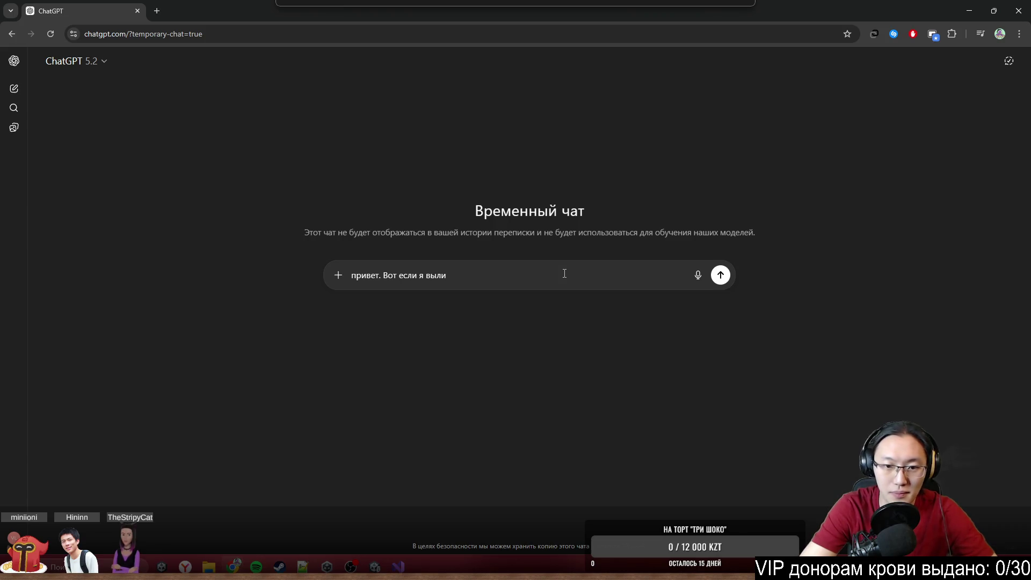
pyautogui.hotkey('ctrl', 'BackSpace')
pyautogui.write('лью')
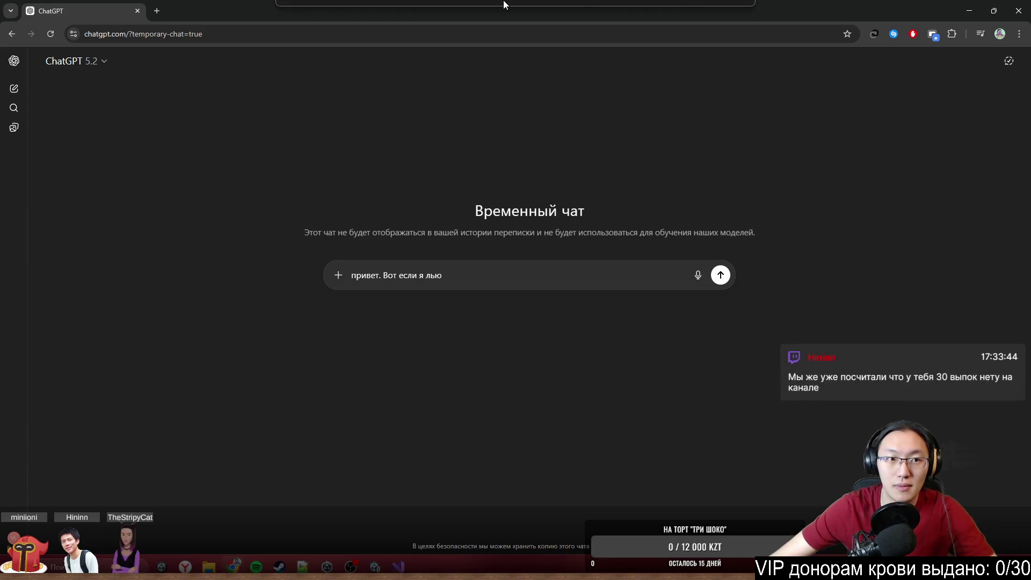
pyautogui.moveTo(703, 5)
pyautogui.mouseDown()
pyautogui.moveTo(659, 356)
pyautogui.moveTo(629, 391)
pyautogui.mouseUp()
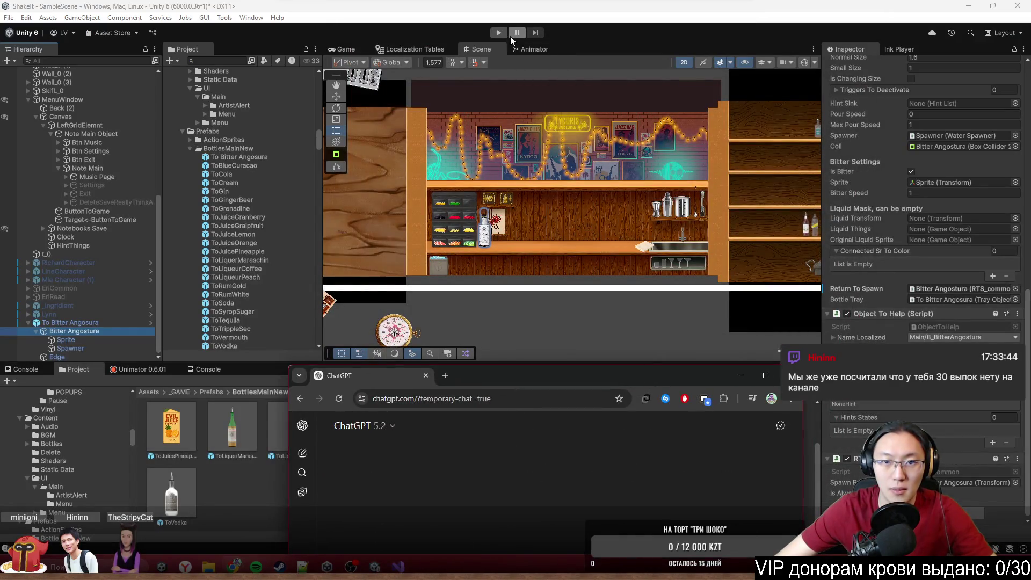
# Step: Enter Play mode and maximize the Game view
pyautogui.click(502, 32)
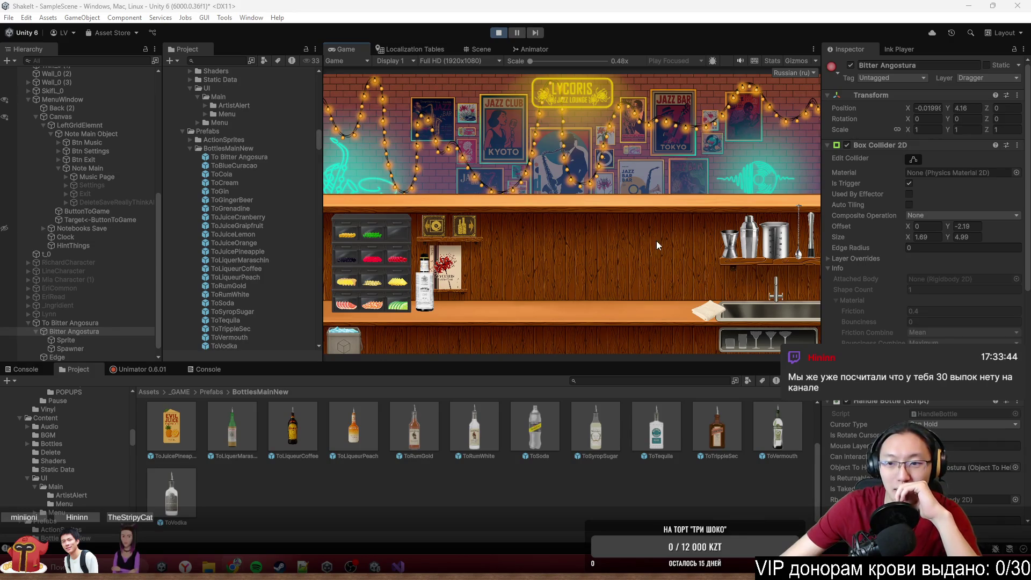
pyautogui.click(623, 50)
pyautogui.doubleClick(615, 50)
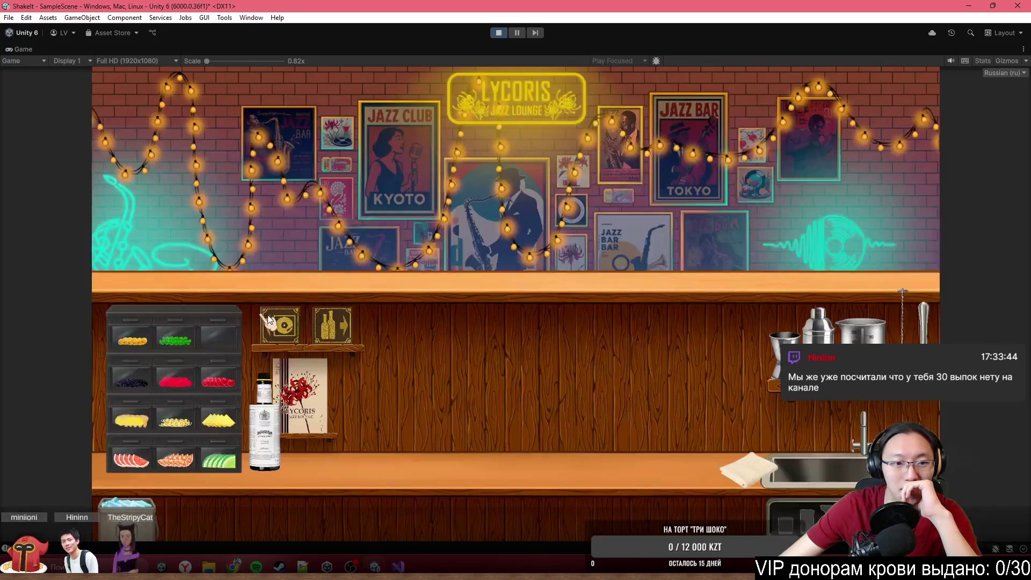
# Step: Take the sugar syrup from the shelf, pour it at the bar, release it, and stop Play mode
pyautogui.click(332, 325)
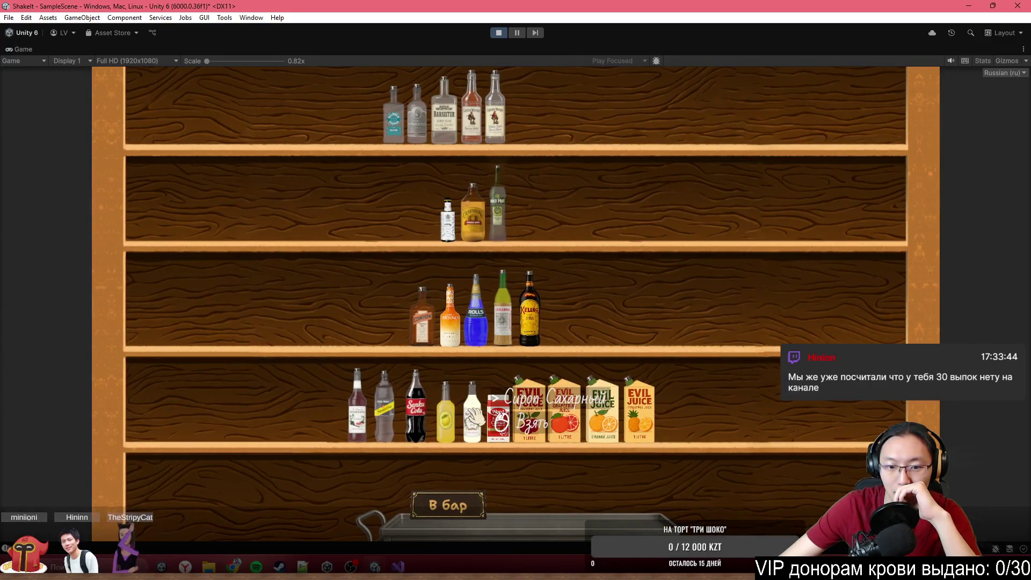
pyautogui.click(473, 416)
pyautogui.click(430, 502)
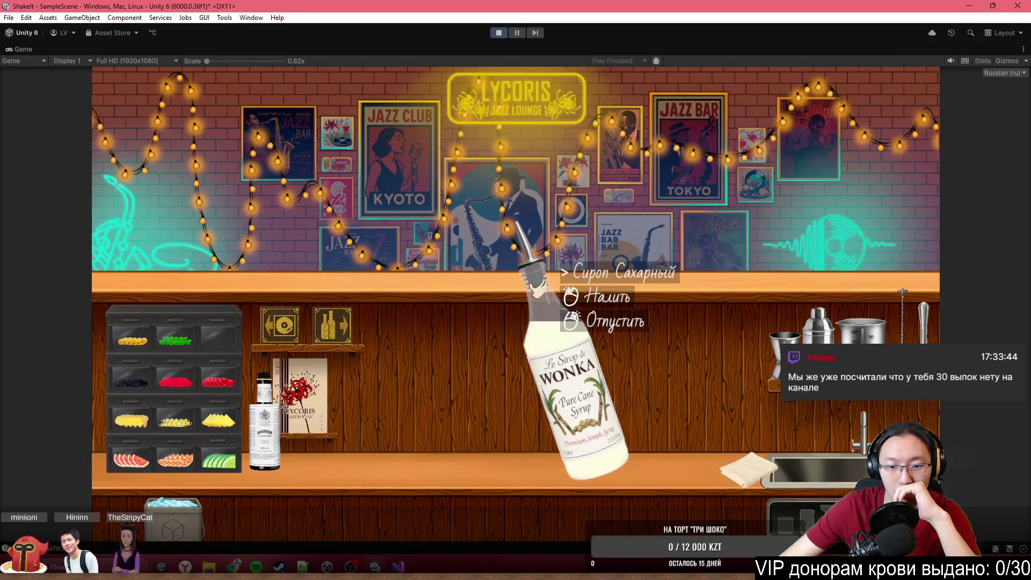
pyautogui.click(537, 289)
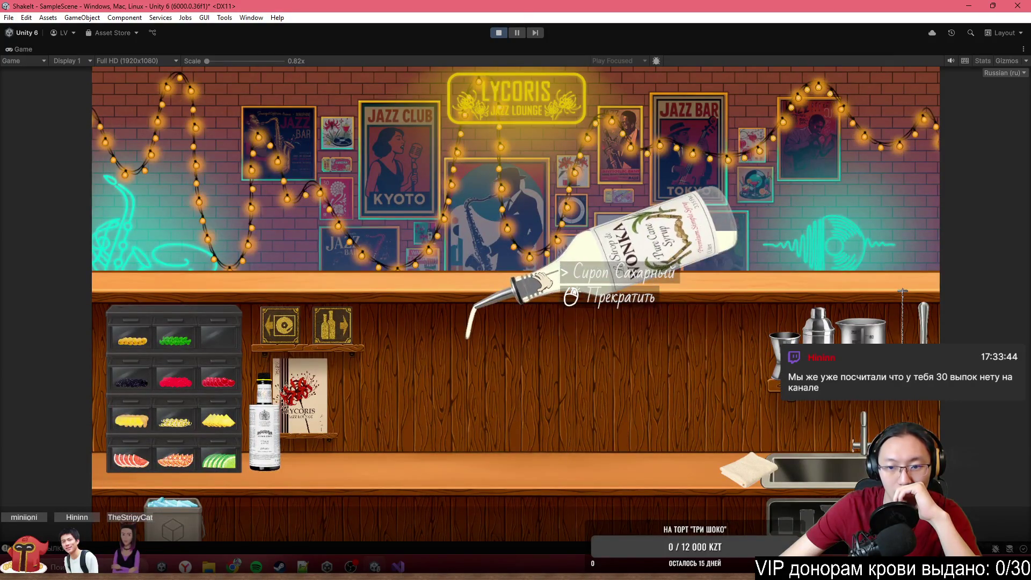
pyautogui.rightClick(537, 312)
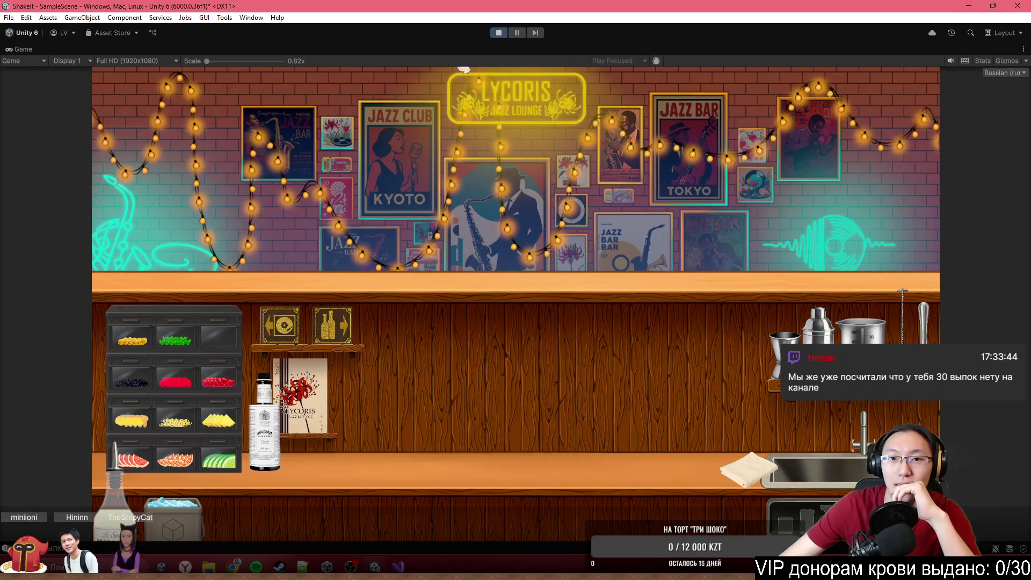
pyautogui.click(498, 33)
pyautogui.click(993, 6)
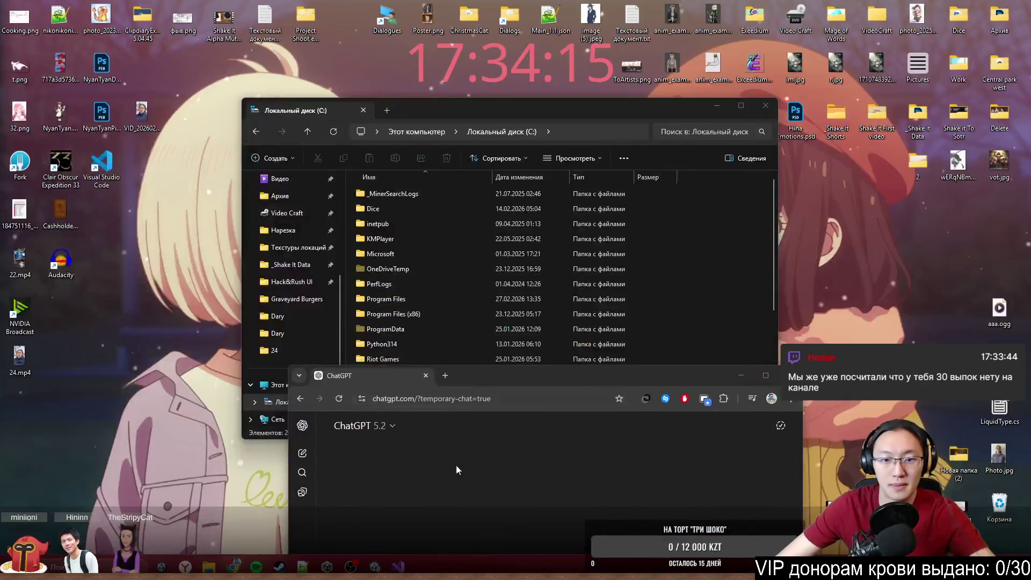
# Step: Maximize ChatGPT and extend the prompt: 'у меня обычная бутылка, я могу "Налить"… А если у меня биттер'
pyautogui.doubleClick(545, 338)
pyautogui.write('привет. Вот если я лью')
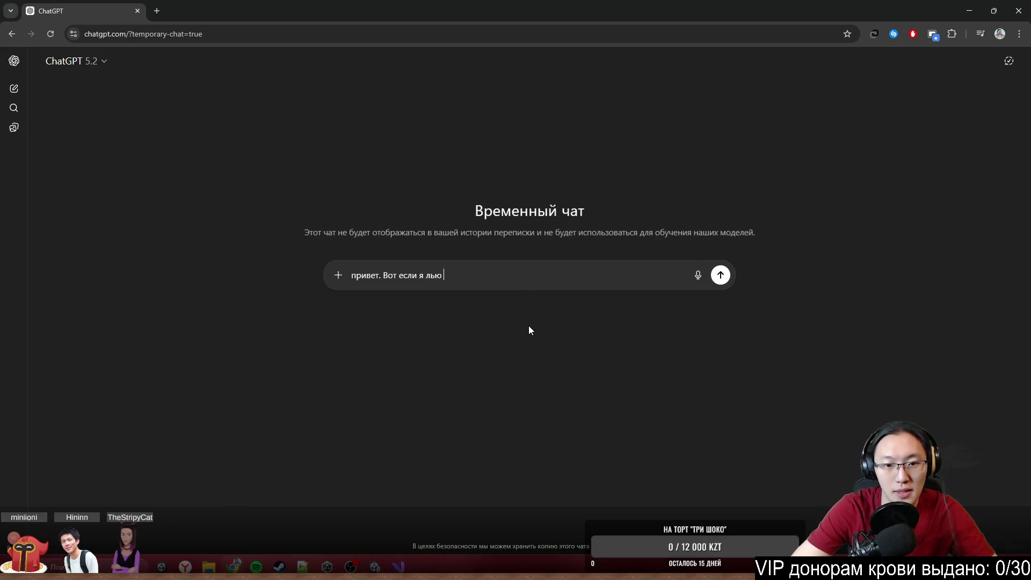
pyautogui.press('BackSpace')
pyautogui.press('BackSpace')
pyautogui.press('BackSpace')
pyautogui.write('у меня о')
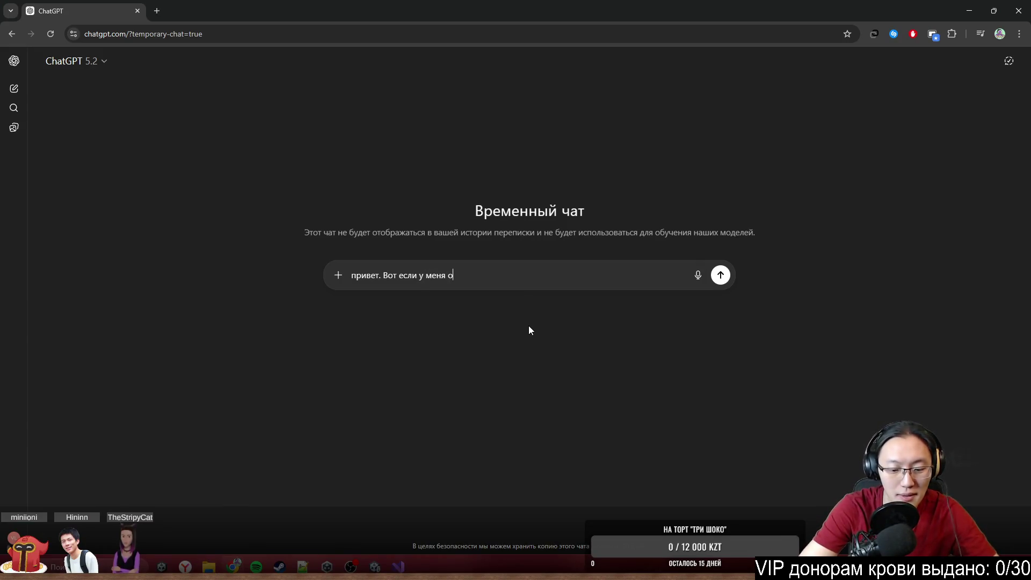
pyautogui.write('бычная буты')
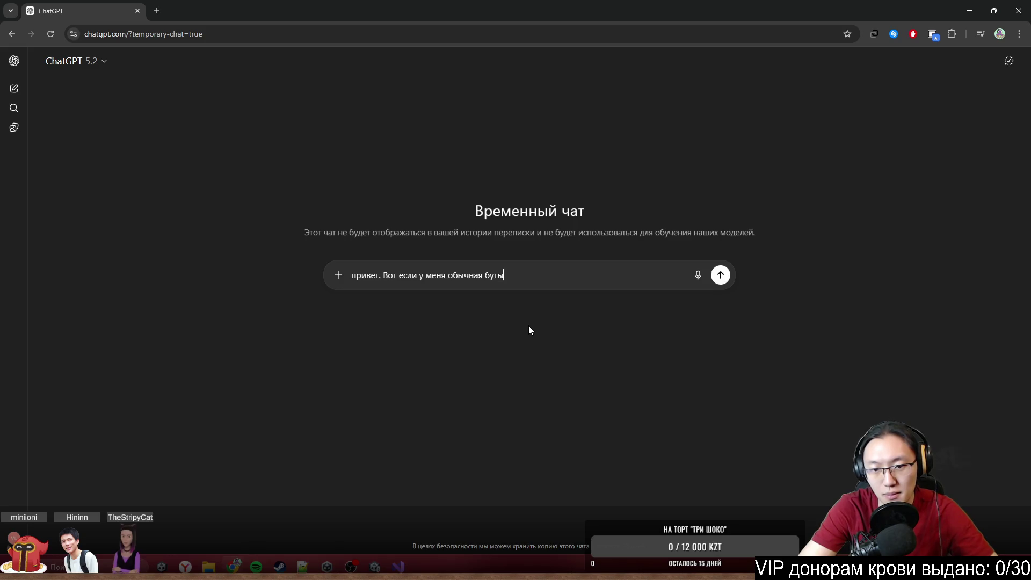
pyautogui.write('лка, я могу ')
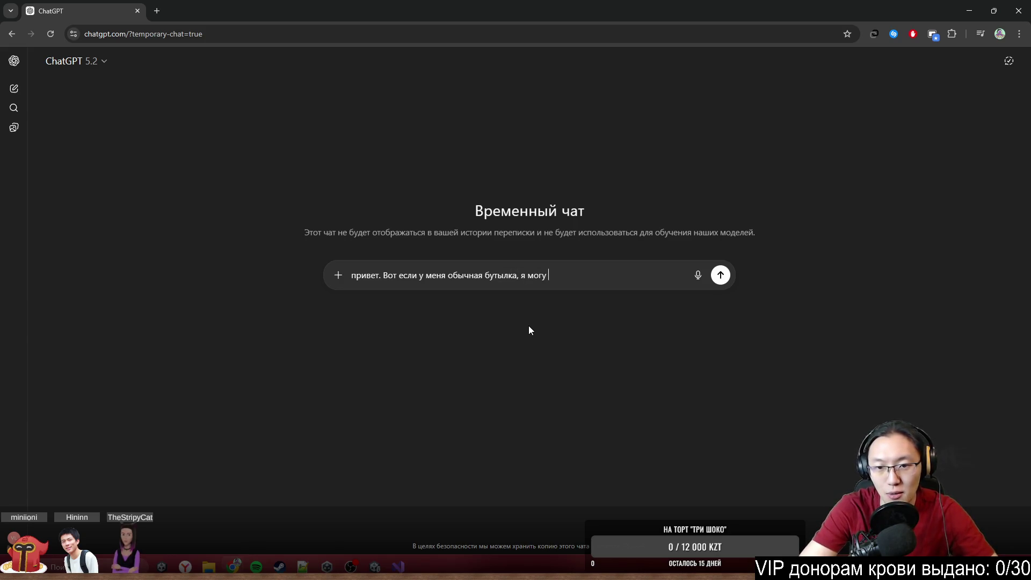
pyautogui.write('"Налить" или')
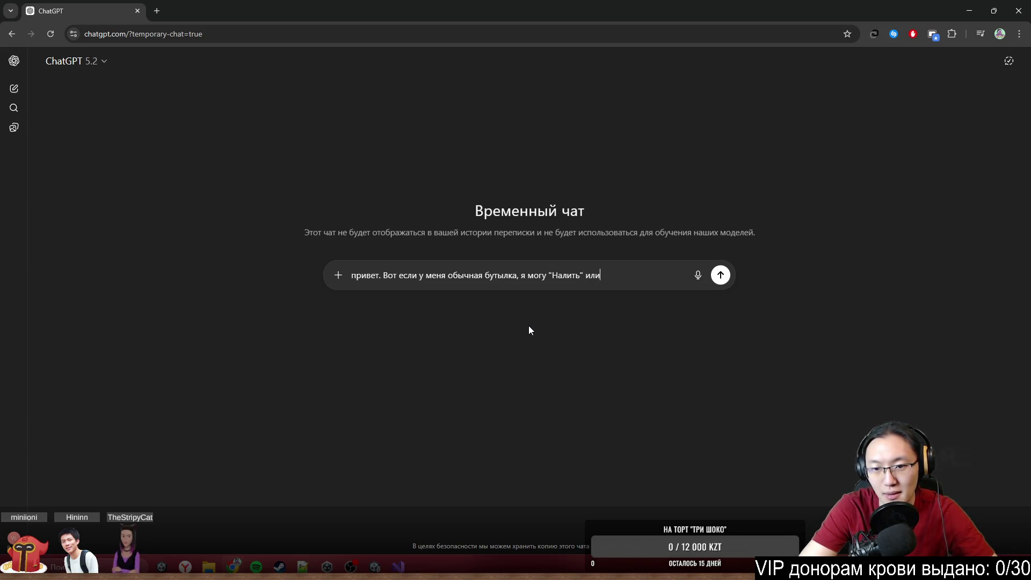
pyautogui.press('BackSpace')
pyautogui.press('BackSpace')
pyautogui.press('BackSpace')
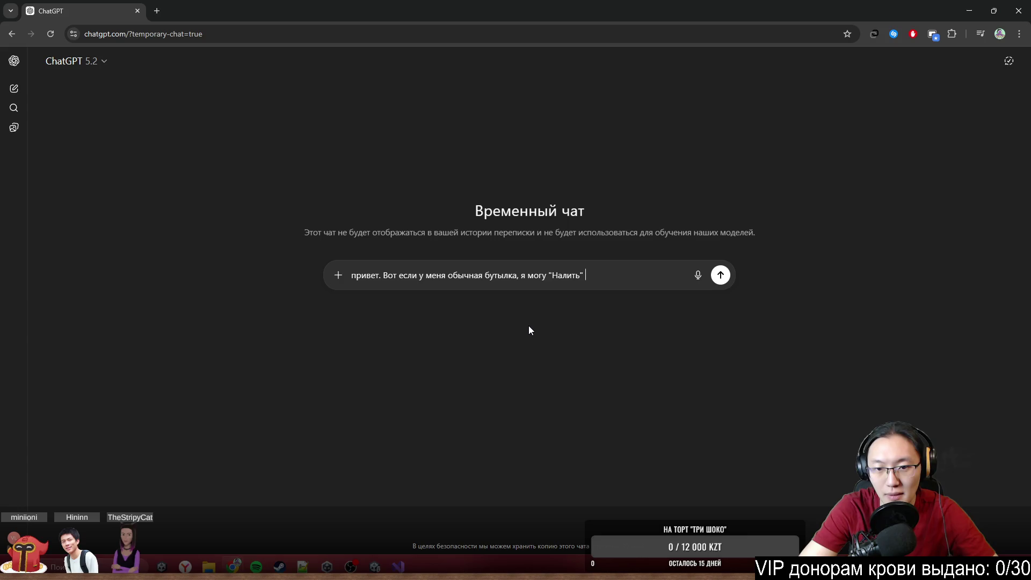
pyautogui.write('т.')
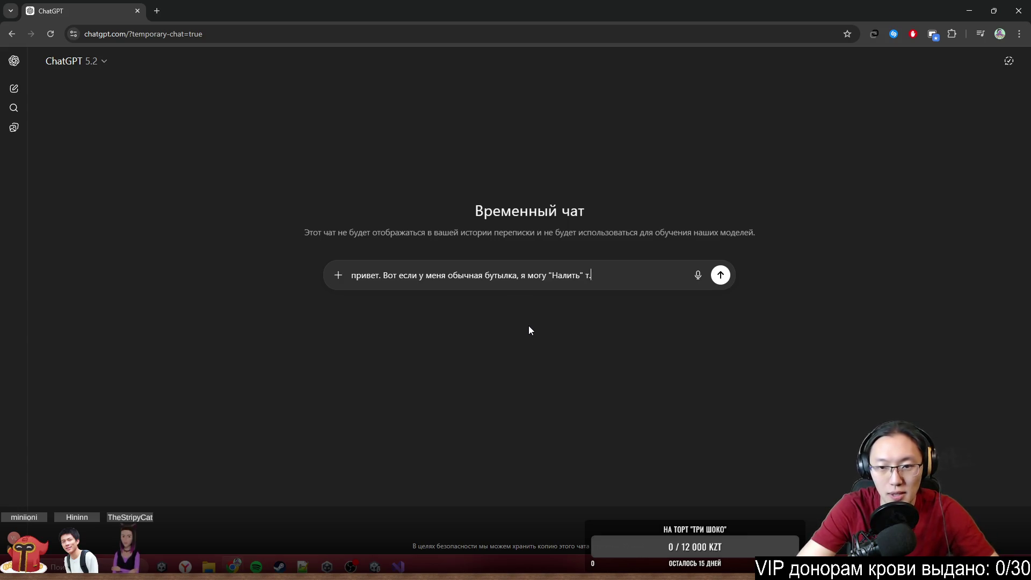
pyautogui.write('е. нач')
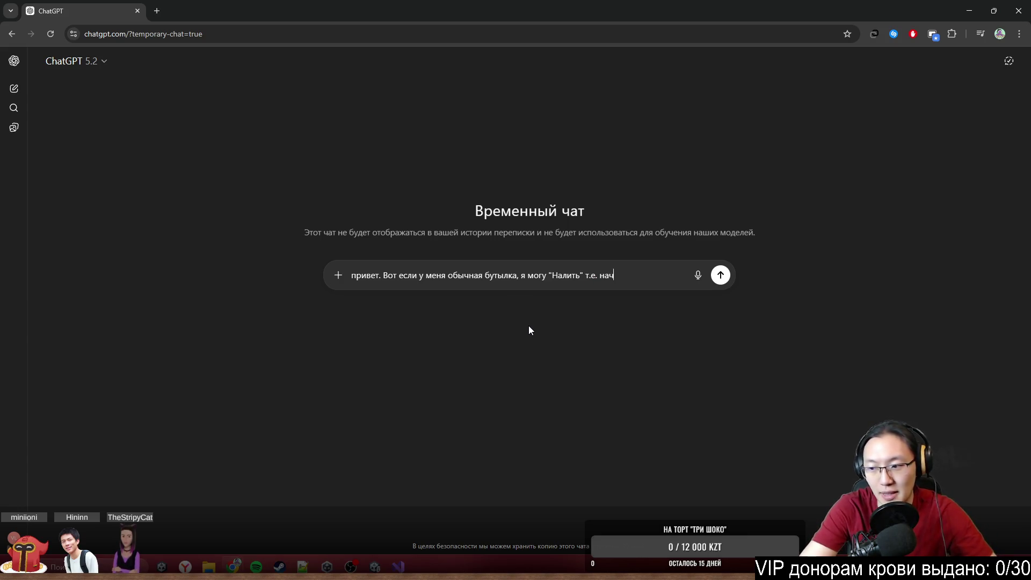
pyautogui.write('ать лить,')
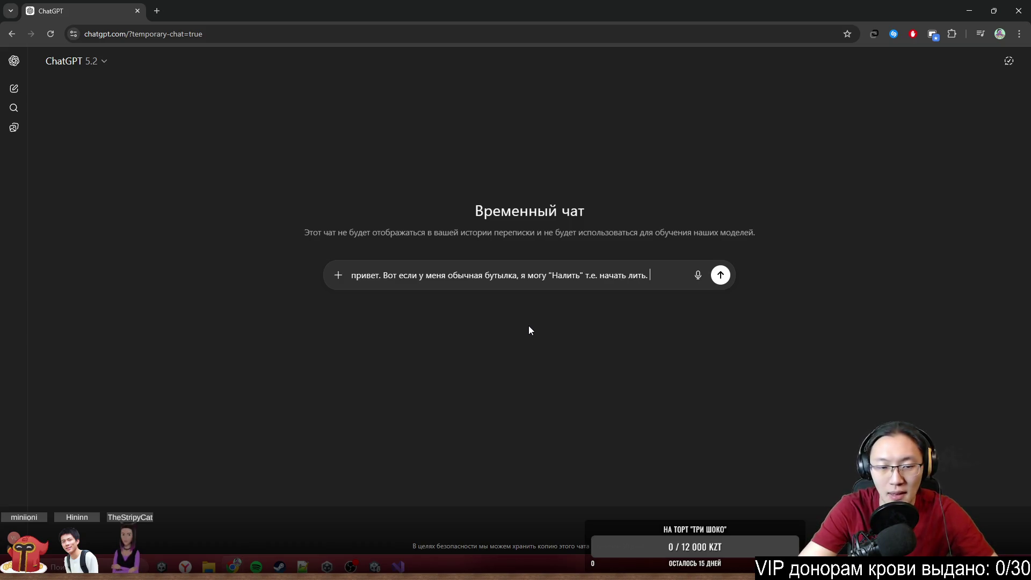
pyautogui.write('А если ')
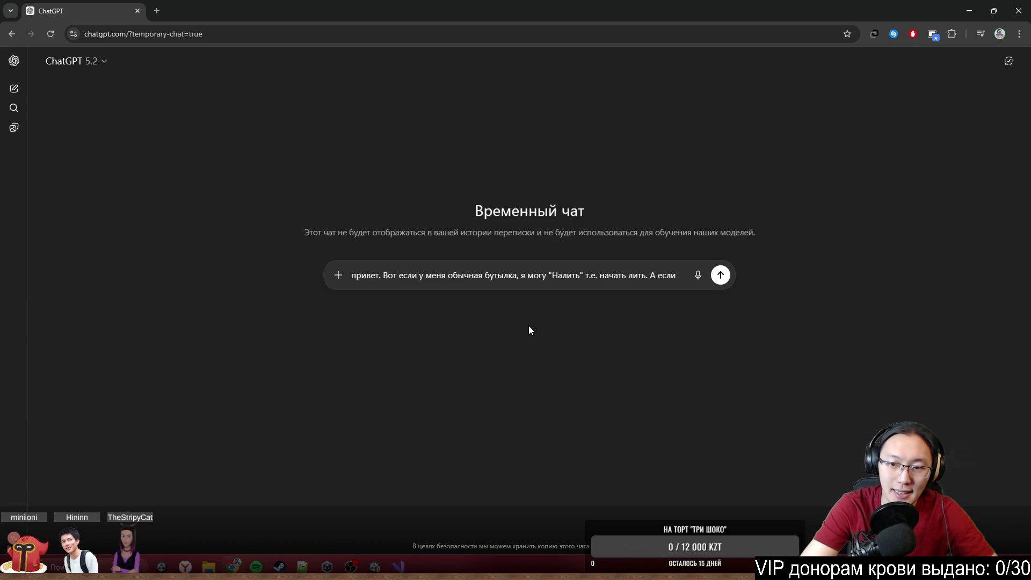
pyautogui.write('у меня ')
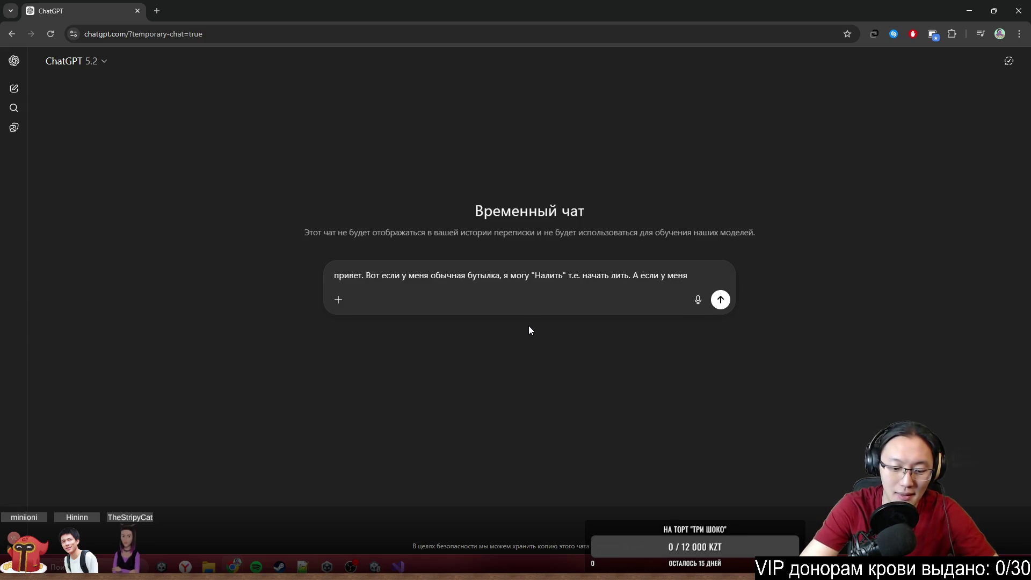
pyautogui.write('биттер, т')
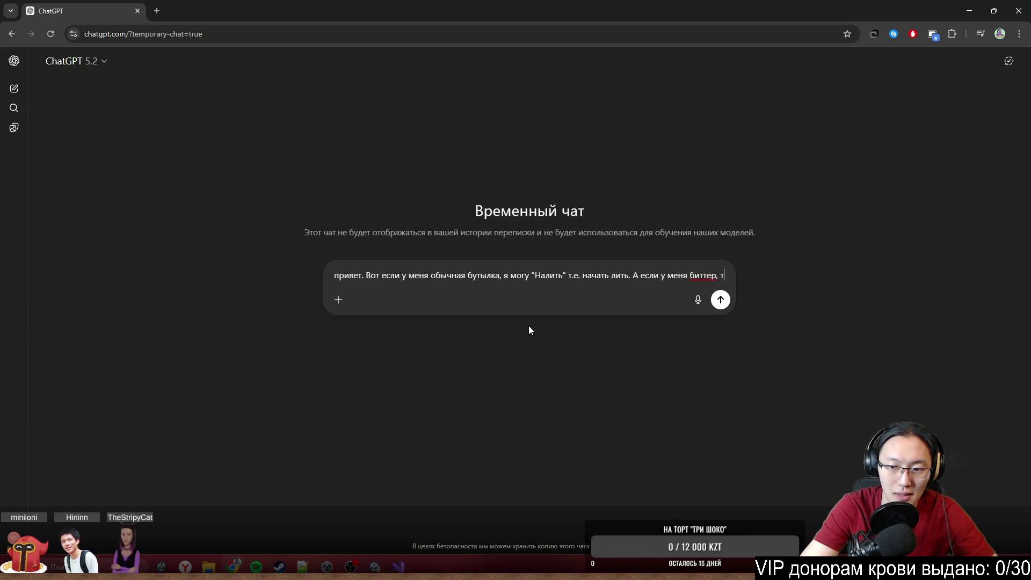
pyautogui.write('о м')
pyautogui.press('BackSpace')
# Step: Finish with 'тут должен быть другой глагол, какой?' and send the bitters question
pyautogui.write('я не')
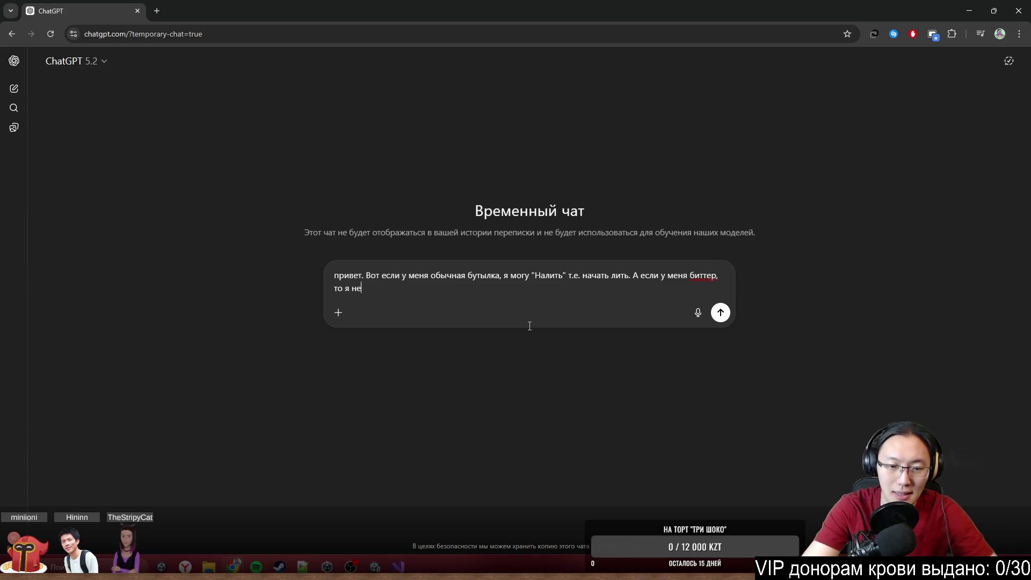
pyautogui.write(' могу просто лит')
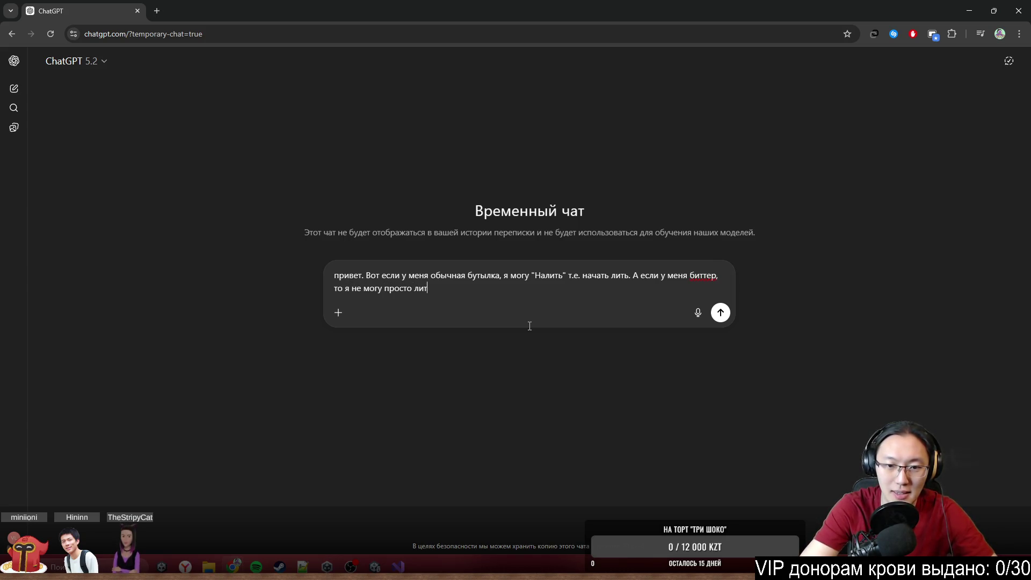
pyautogui.write('ь, тут должен быьт')
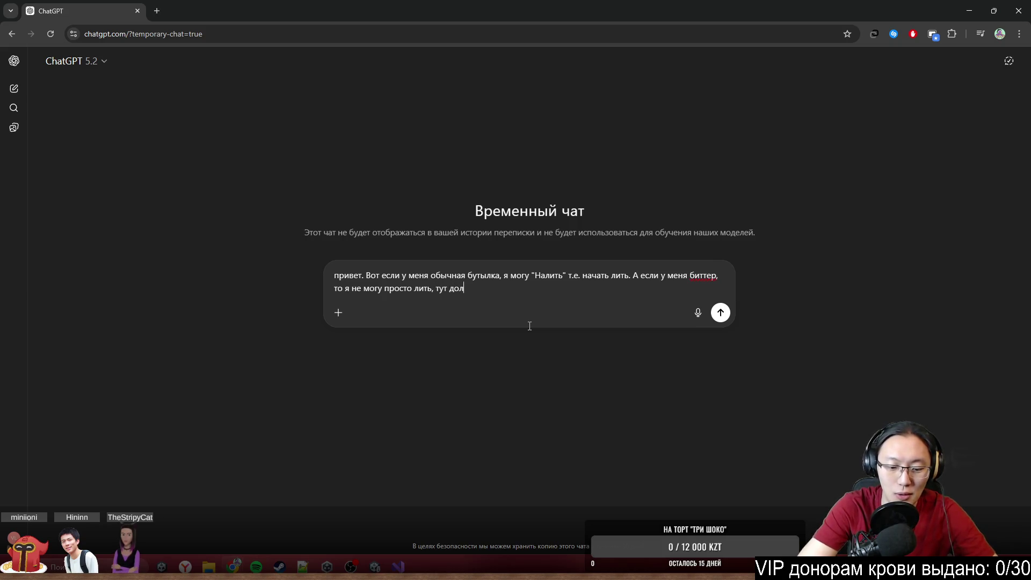
pyautogui.press('BackSpace')
pyautogui.press('BackSpace')
pyautogui.write('т')
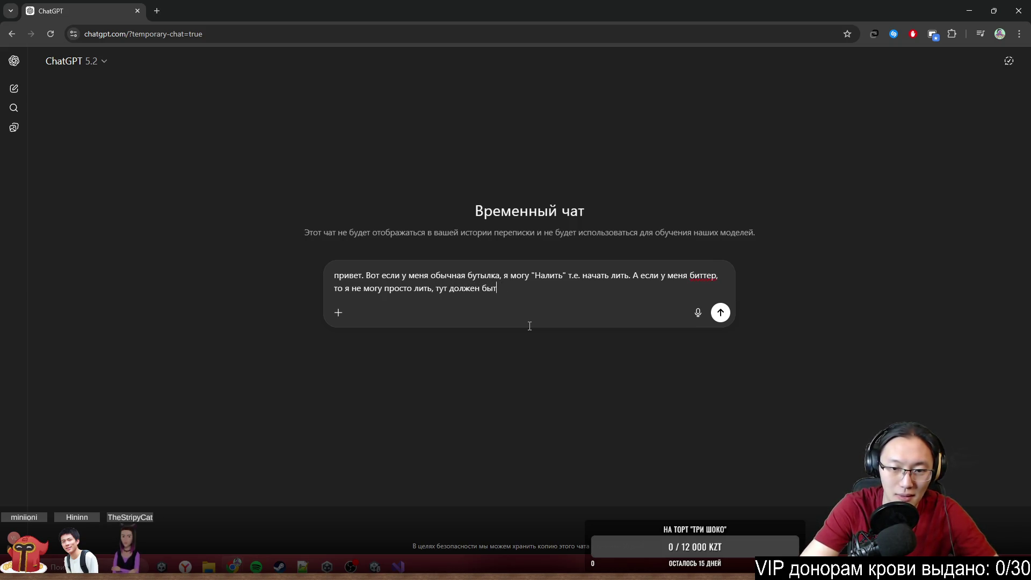
pyautogui.write('ь другой глал')
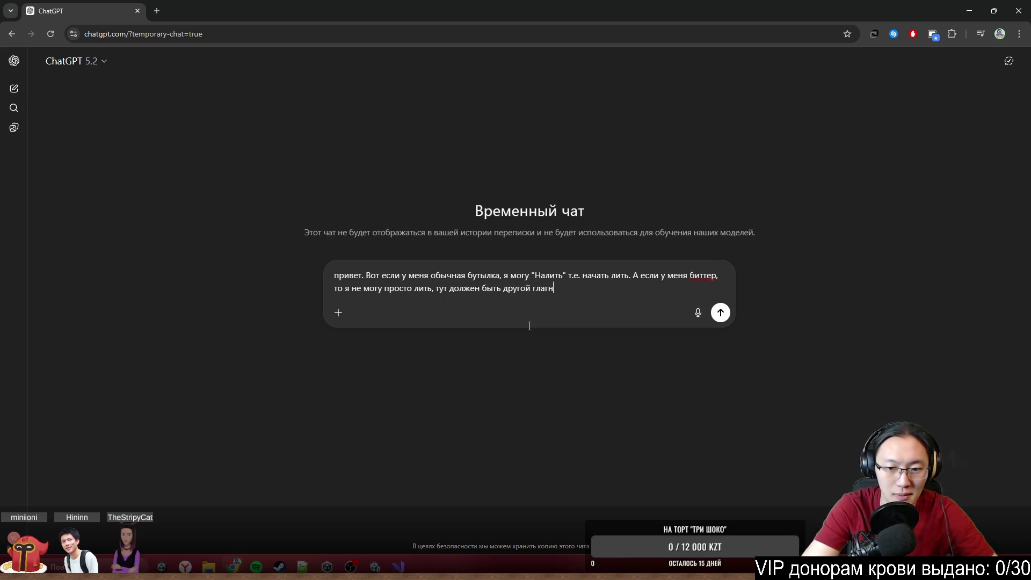
pyautogui.press('BackSpace')
pyautogui.write('гол, ')
pyautogui.write('коак')
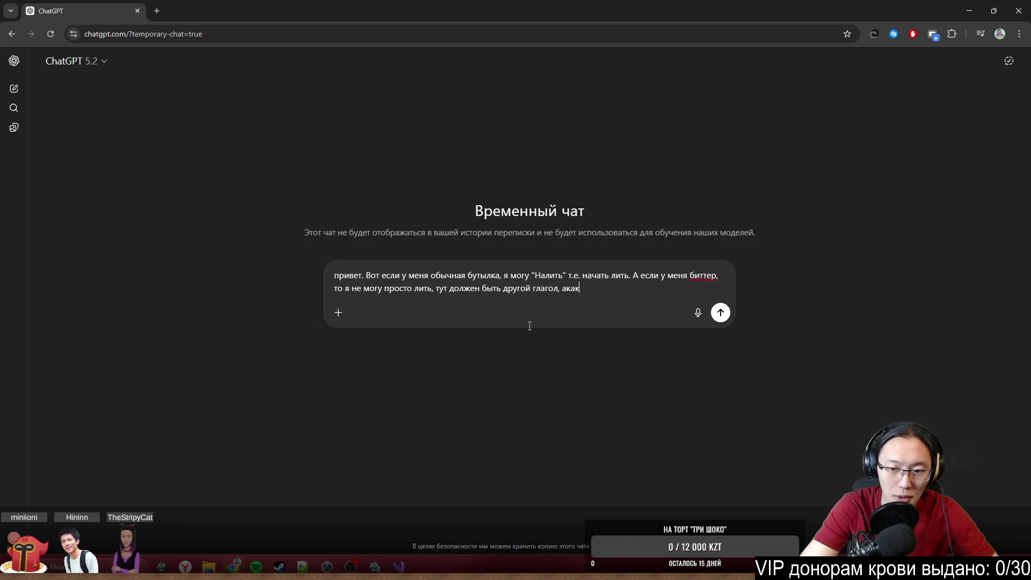
pyautogui.press('BackSpace')
pyautogui.press('BackSpace')
pyautogui.press('BackSpace')
pyautogui.write('коак')
pyautogui.press('BackSpace')
pyautogui.press('BackSpace')
pyautogui.press('BackSpace')
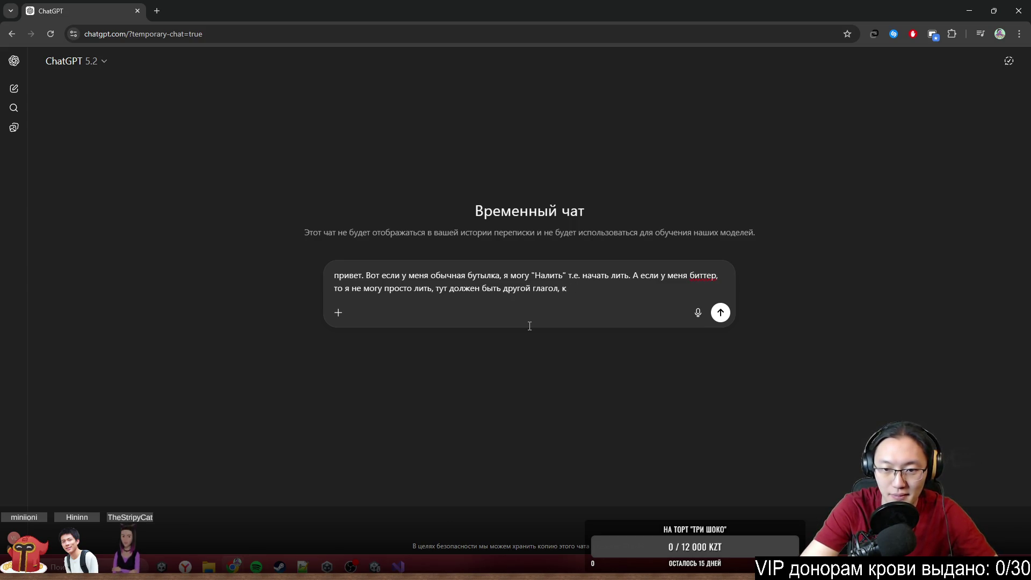
pyautogui.write('какой?')
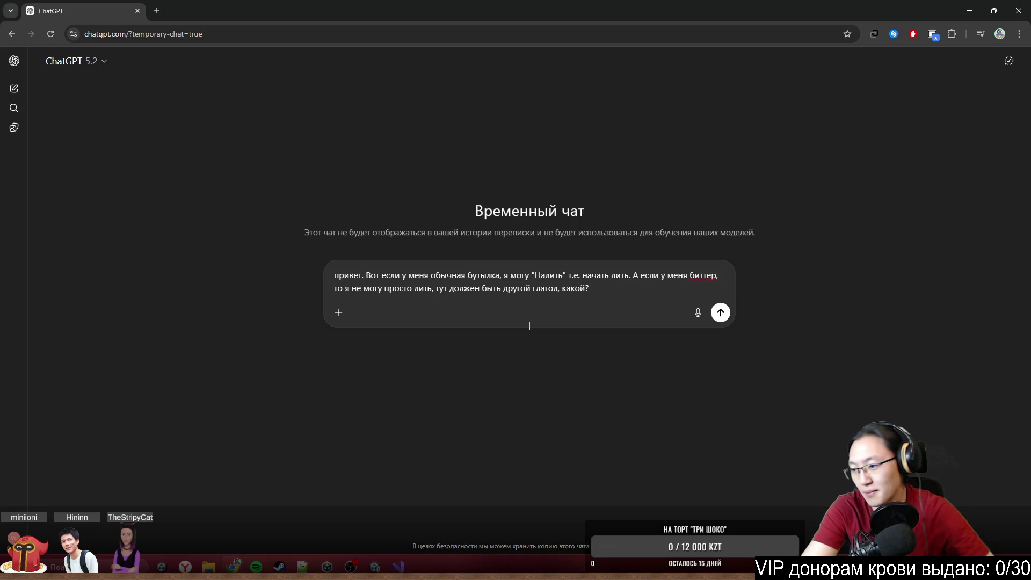
pyautogui.press('Return')
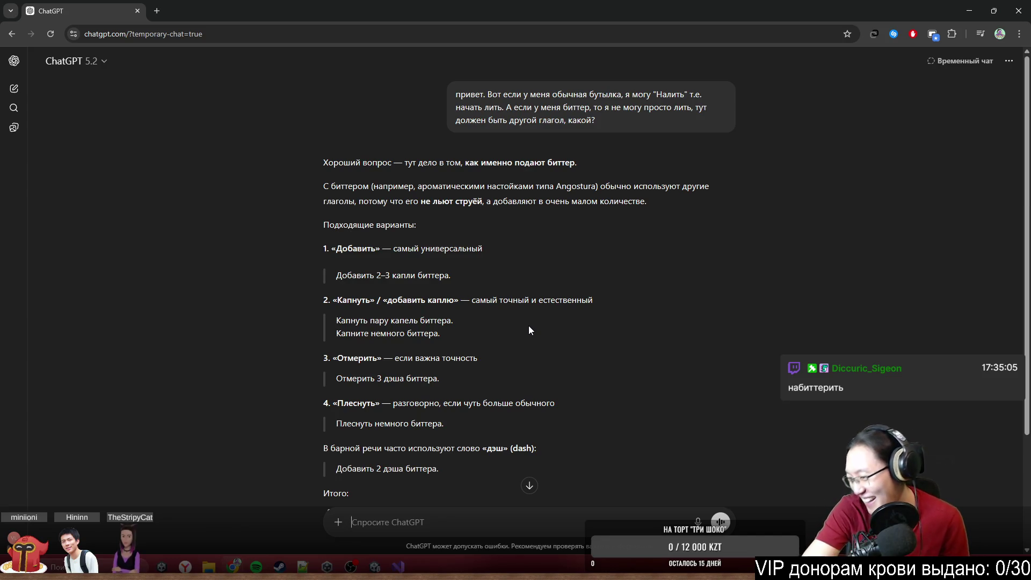
# Step: Send the follow-up 'Меня интересует глагол, как в барной терминологии' to ChatGPT
pyautogui.scroll(-2, 475, 324)
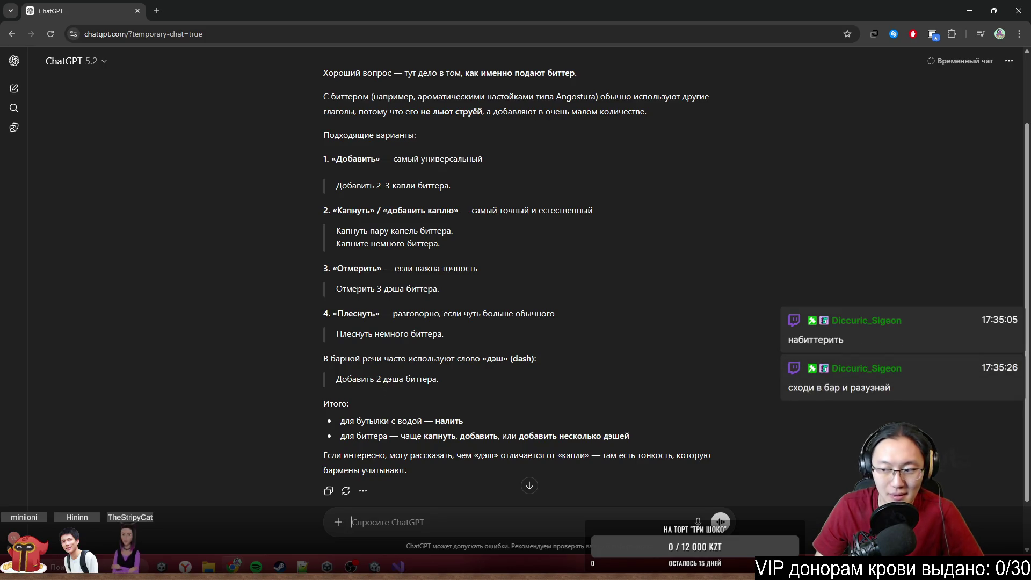
pyautogui.click(529, 485)
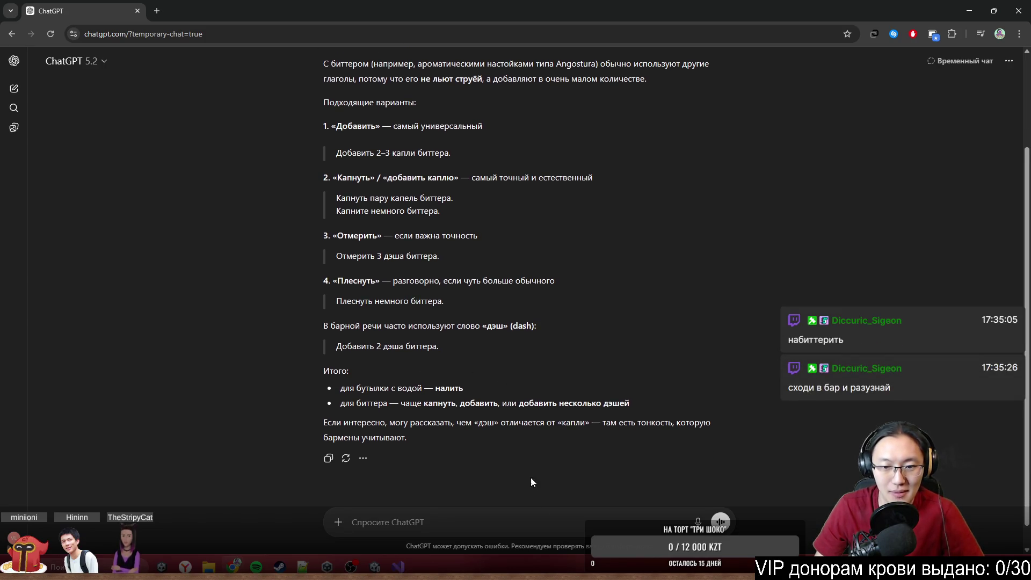
pyautogui.click(593, 530)
pyautogui.write('Меня интеремс')
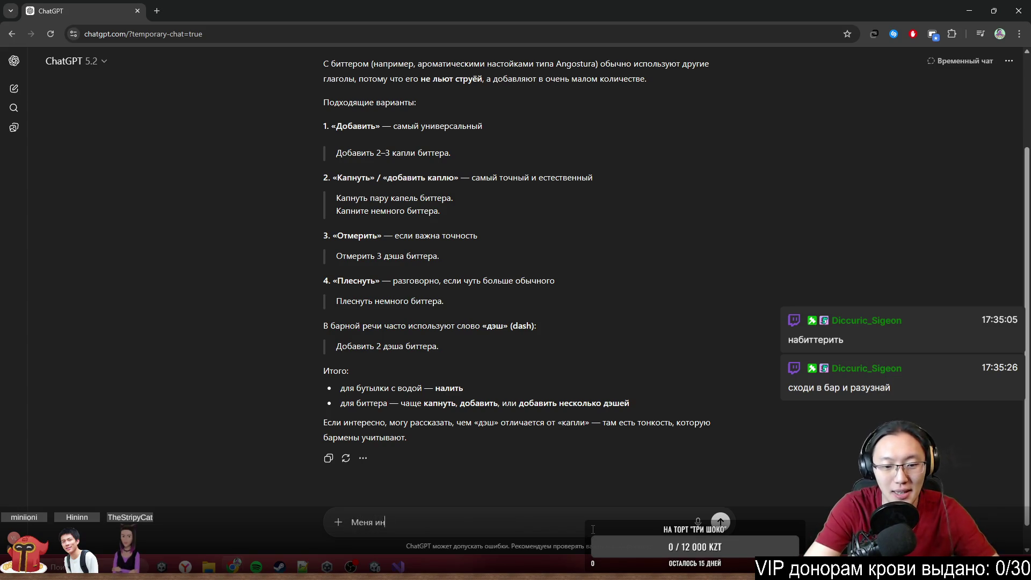
pyautogui.press('BackSpace')
pyautogui.press('BackSpace')
pyautogui.write('сует')
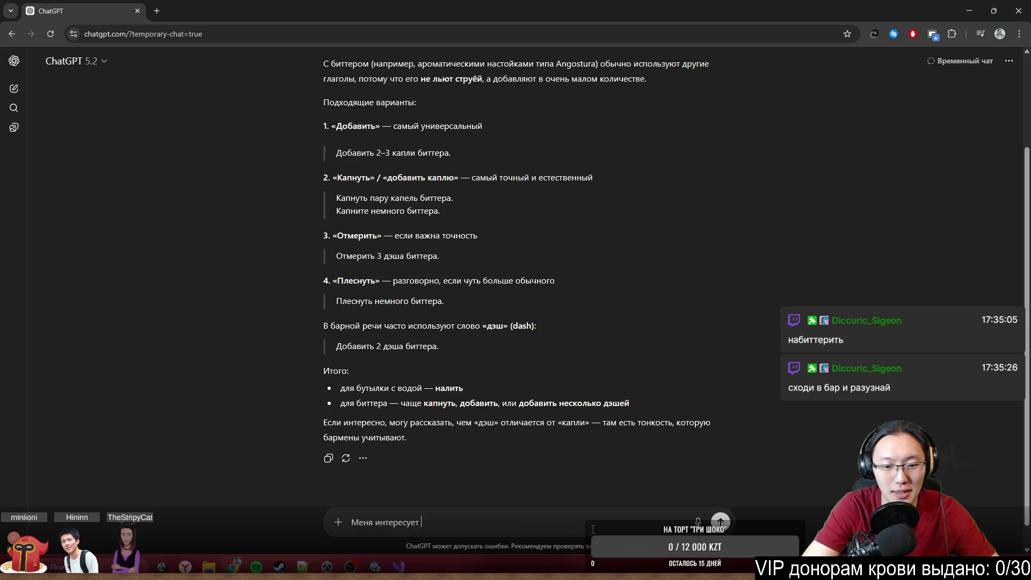
pyautogui.press('BackSpace')
pyautogui.press('BackSpace')
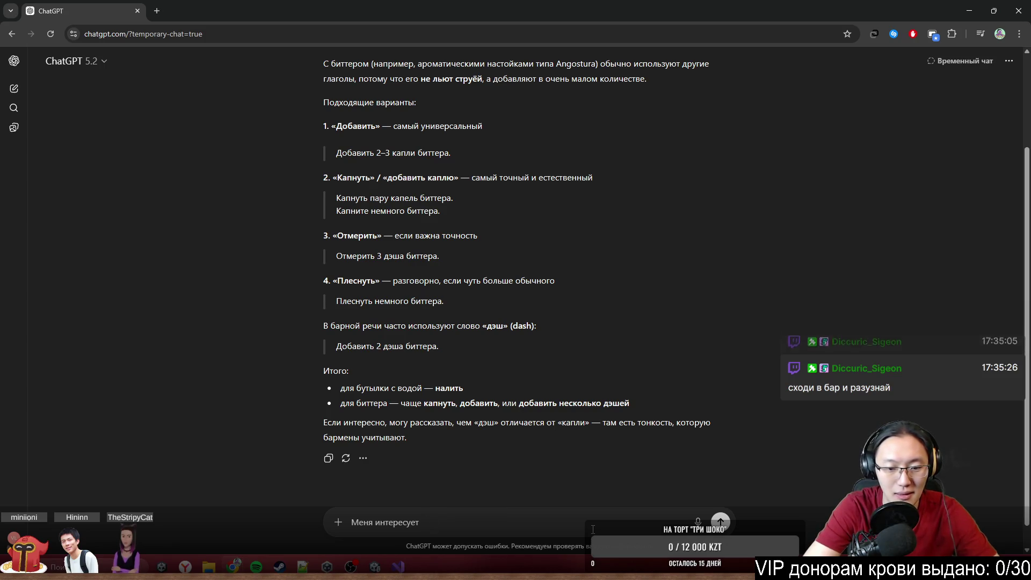
pyautogui.press('BackSpace')
pyautogui.press('BackSpace')
pyautogui.press('BackSpace')
pyautogui.write('глагол')
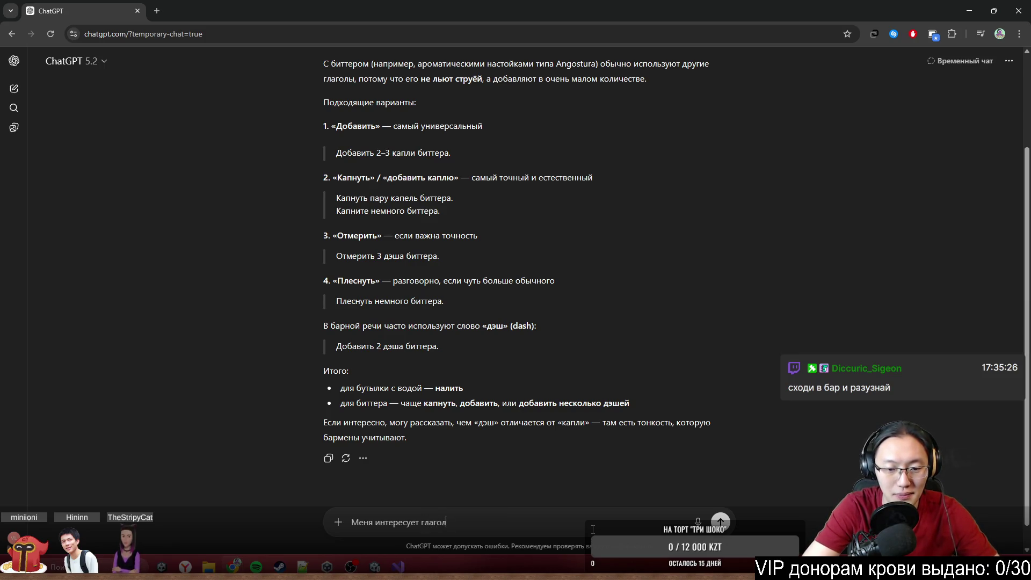
pyautogui.write('ак')
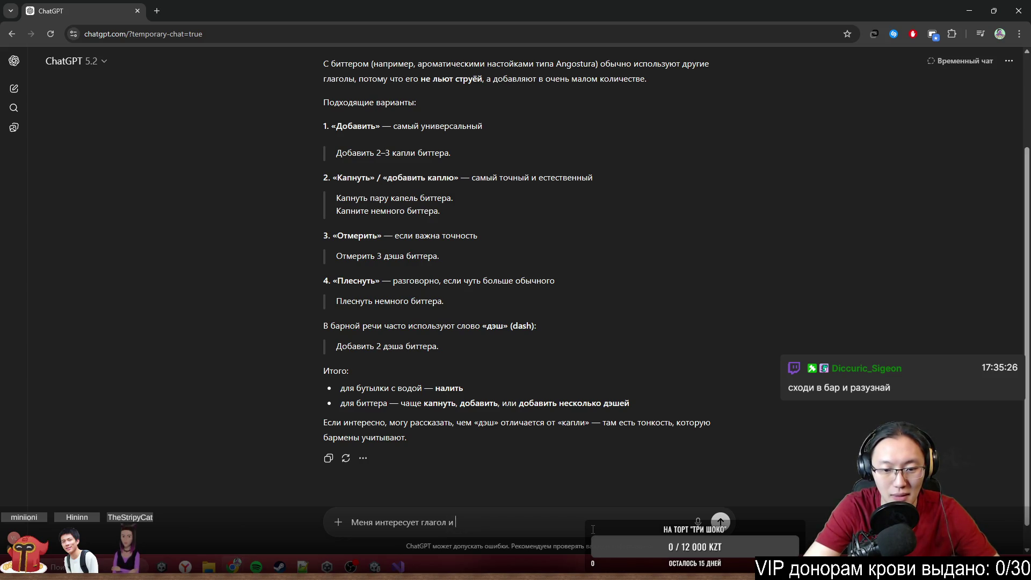
pyautogui.write('как вбарной тер')
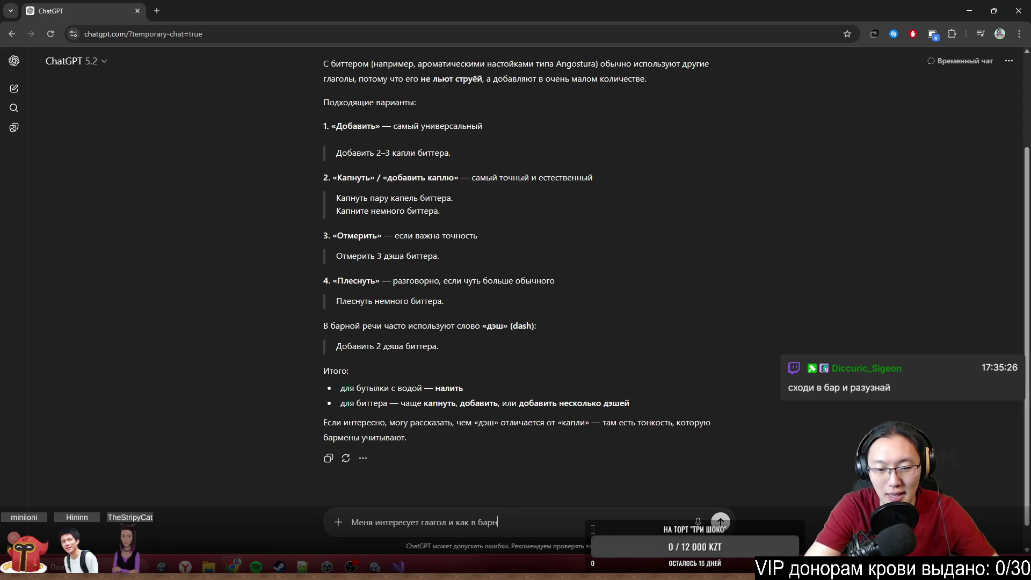
pyautogui.write('нологии')
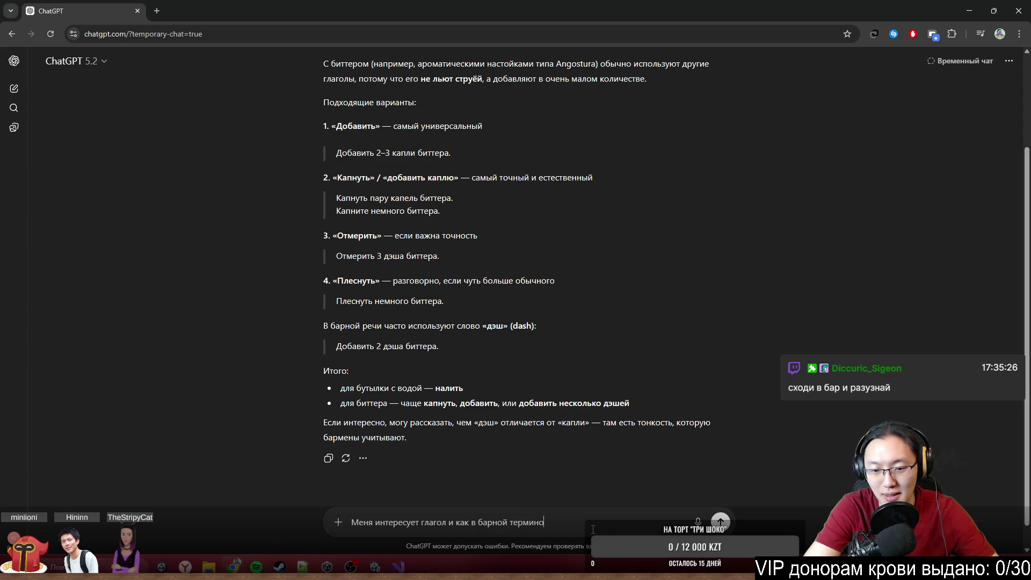
pyautogui.press('Return')
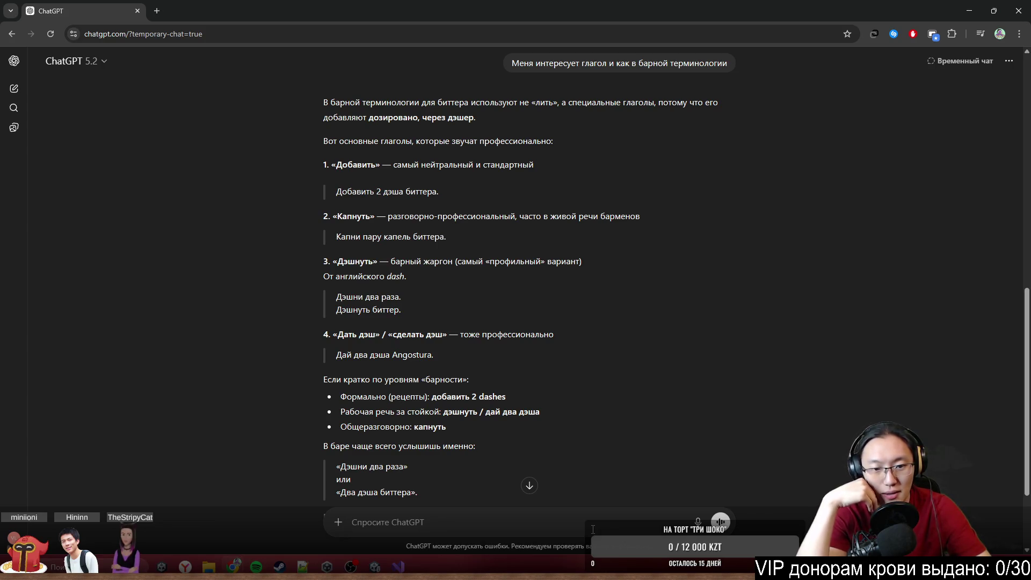
# Step: Ask ChatGPT 'А по англ как' for the English bar term and read the reply
pyautogui.write('А по ')
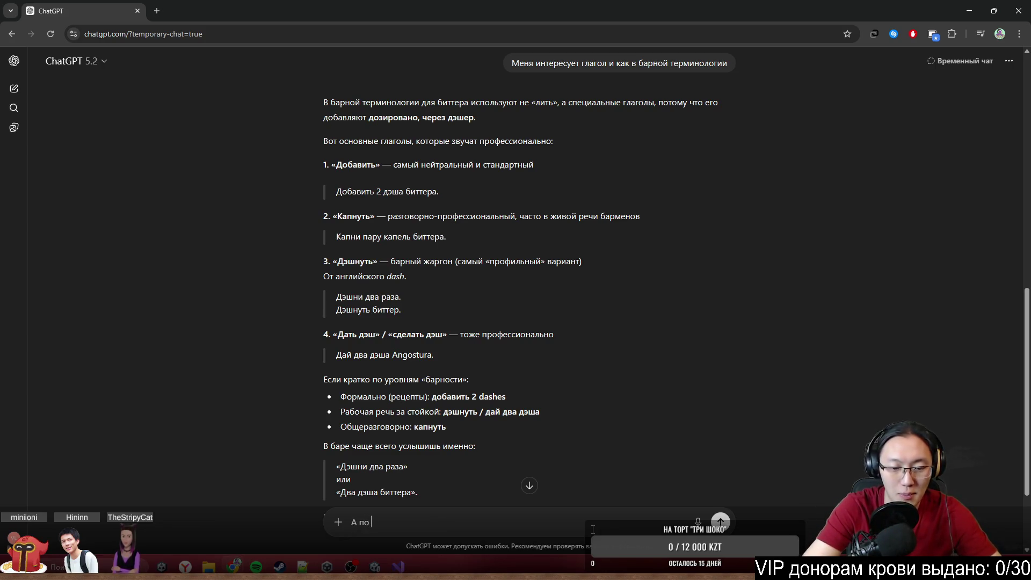
pyautogui.write('англ как')
pyautogui.press('Return')
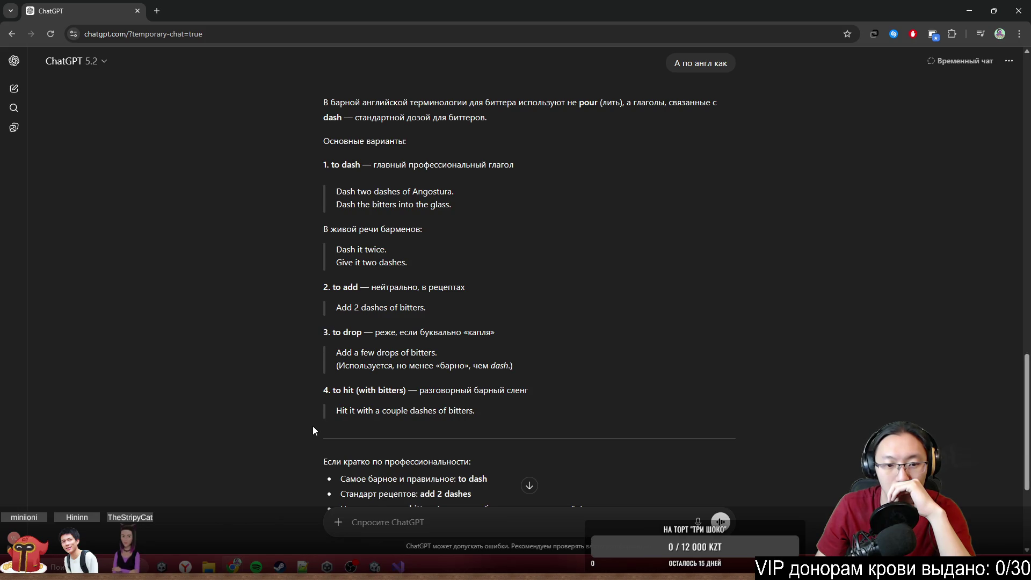
pyautogui.scroll(-2, 368, 494)
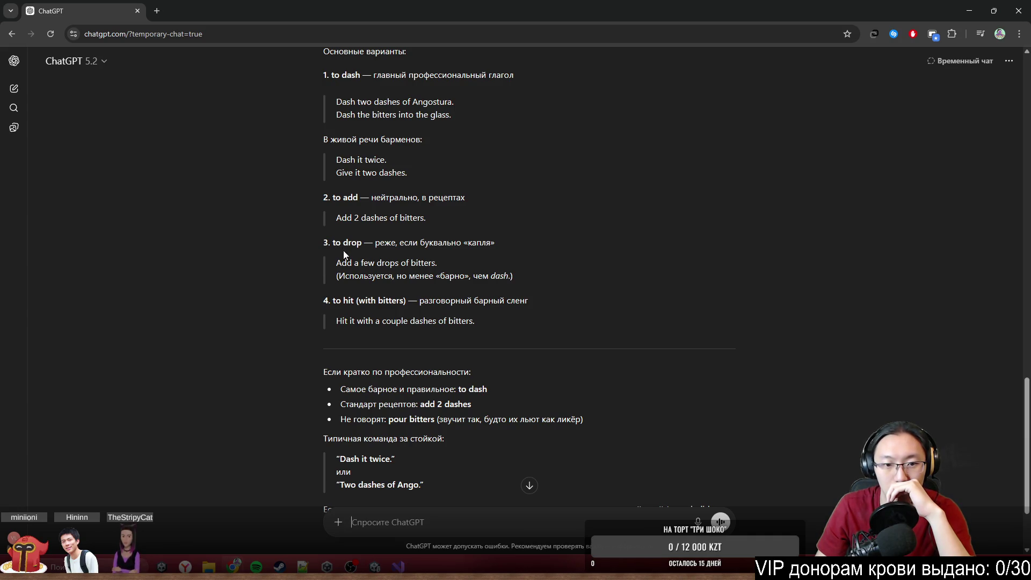
pyautogui.scroll(2, 343, 250)
pyautogui.scroll(-4, 376, 387)
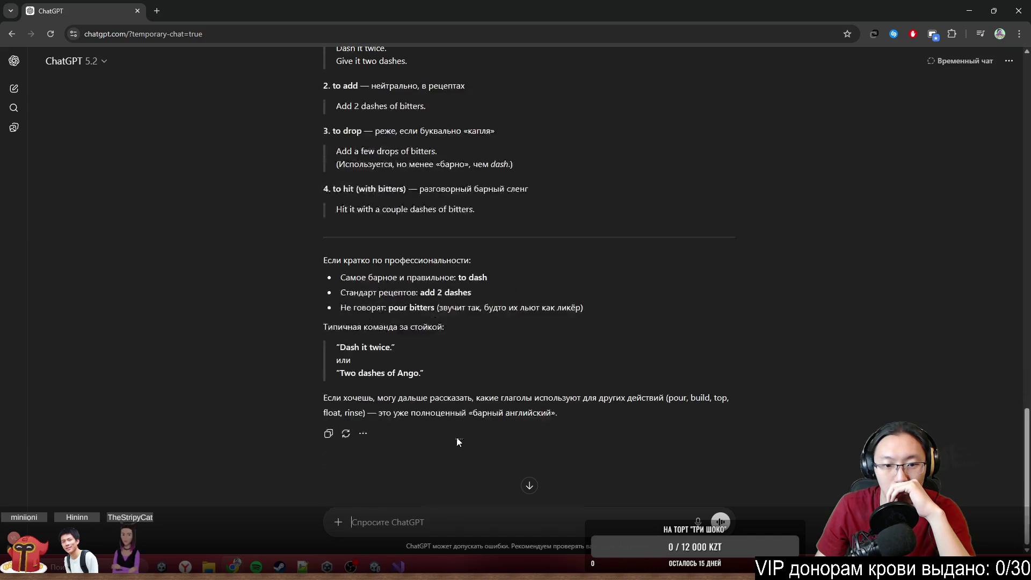
# Step: Send 'ГЛАГОЛ' to get the single verb 'to dash', review the replies, and minimize the browser
pyautogui.write('ГЛАГОЛ')
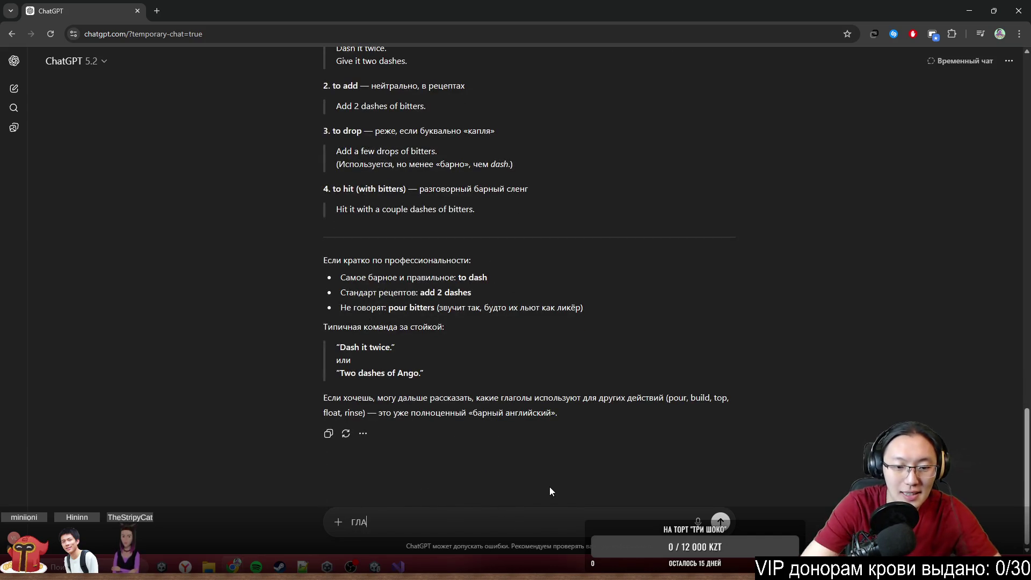
pyautogui.press('Return')
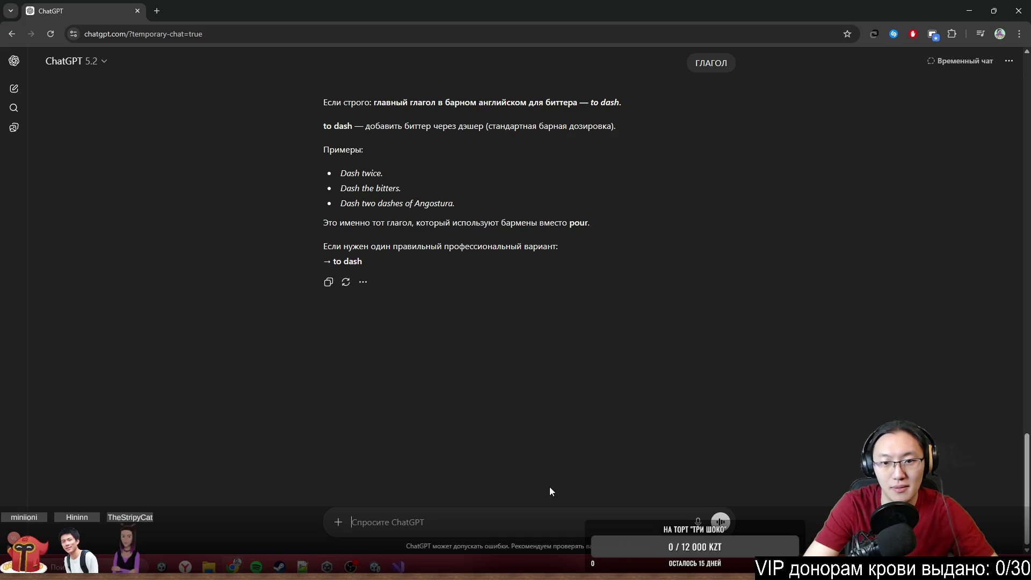
pyautogui.scroll(3, 755, 265)
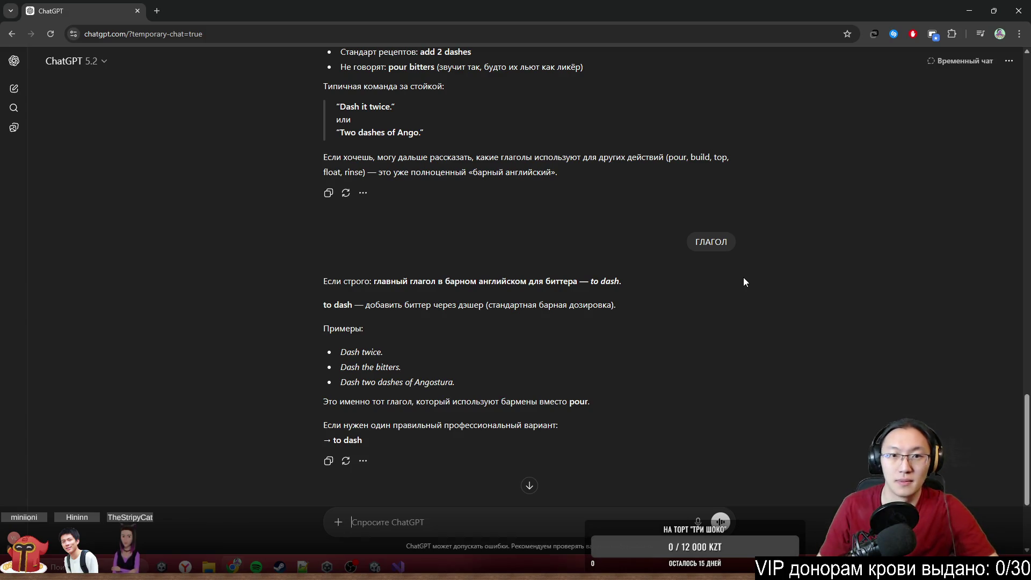
pyautogui.scroll(8, 461, 363)
pyautogui.scroll(3, 465, 406)
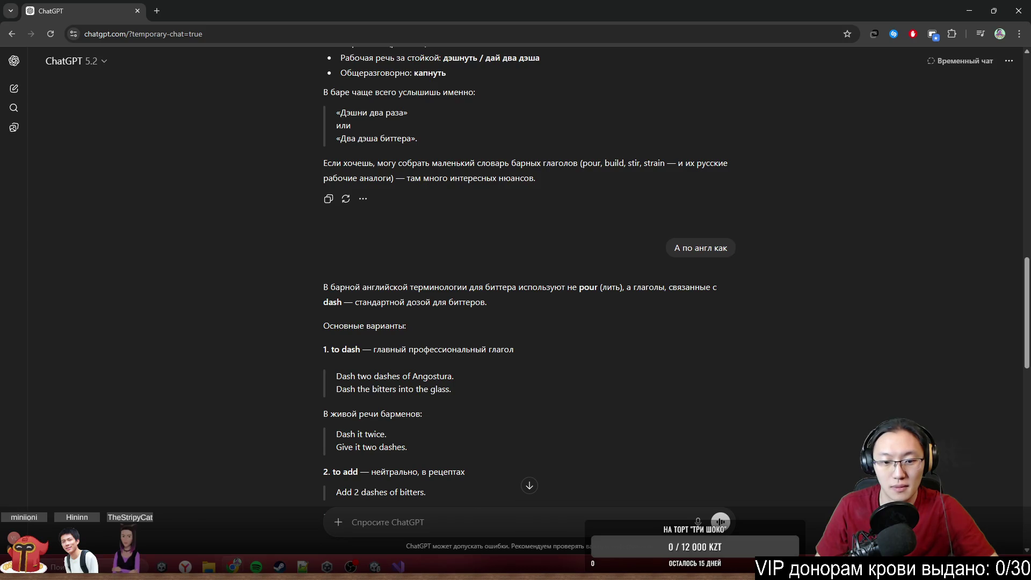
pyautogui.click(969, 11)
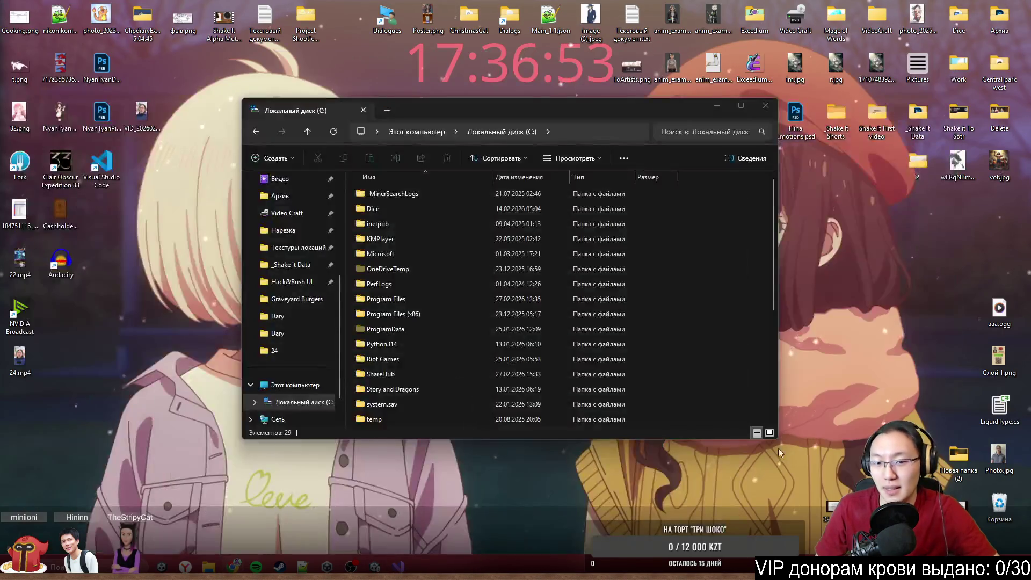
# Step: In Unity's Project window, navigate to Assets/_GAME/_Data/HintLists
pyautogui.click(391, 517)
pyautogui.click(180, 392)
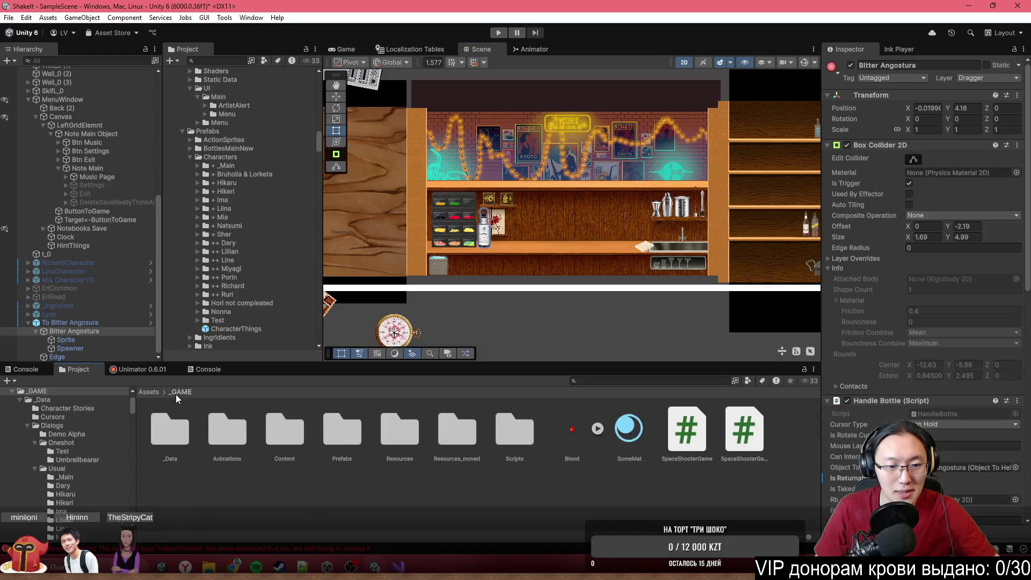
pyautogui.doubleClick(175, 431)
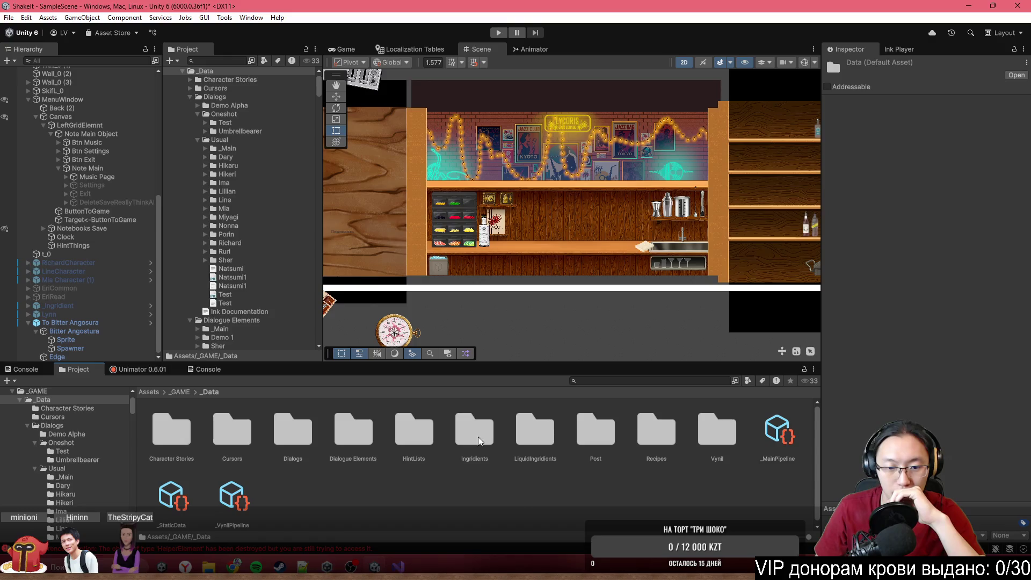
pyautogui.doubleClick(413, 434)
pyautogui.scroll(-1, 514, 499)
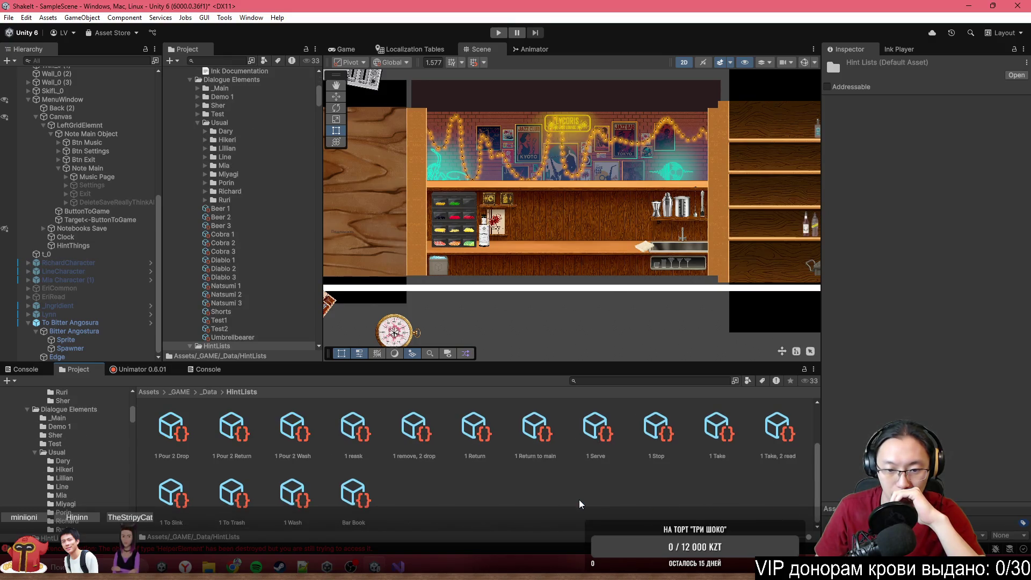
# Step: Create a ScriptableObjects > Hint List asset named '1 dash, 2 drop'
pyautogui.rightClick(580, 495)
pyautogui.moveTo(722, 166)
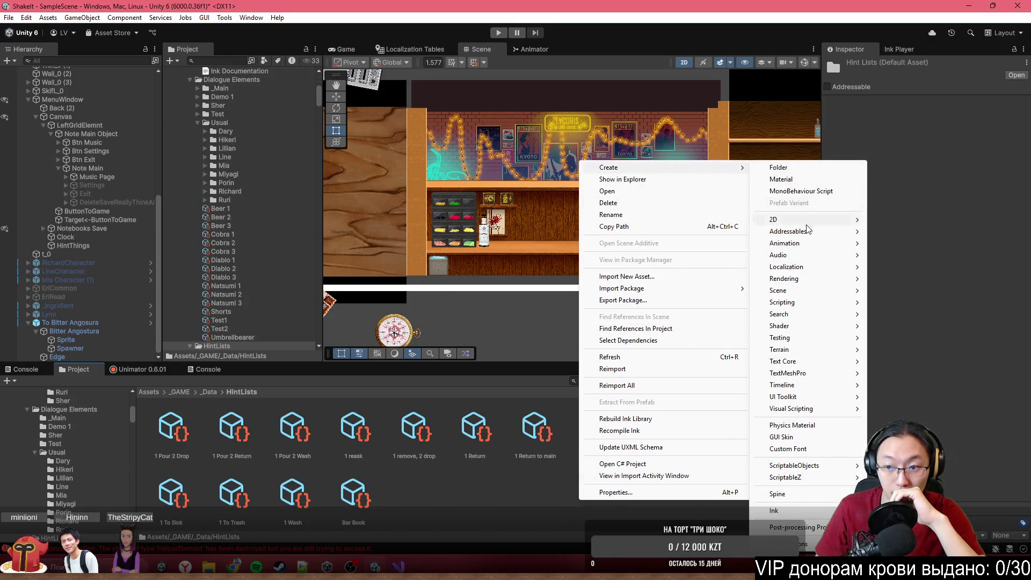
pyautogui.moveTo(856, 473)
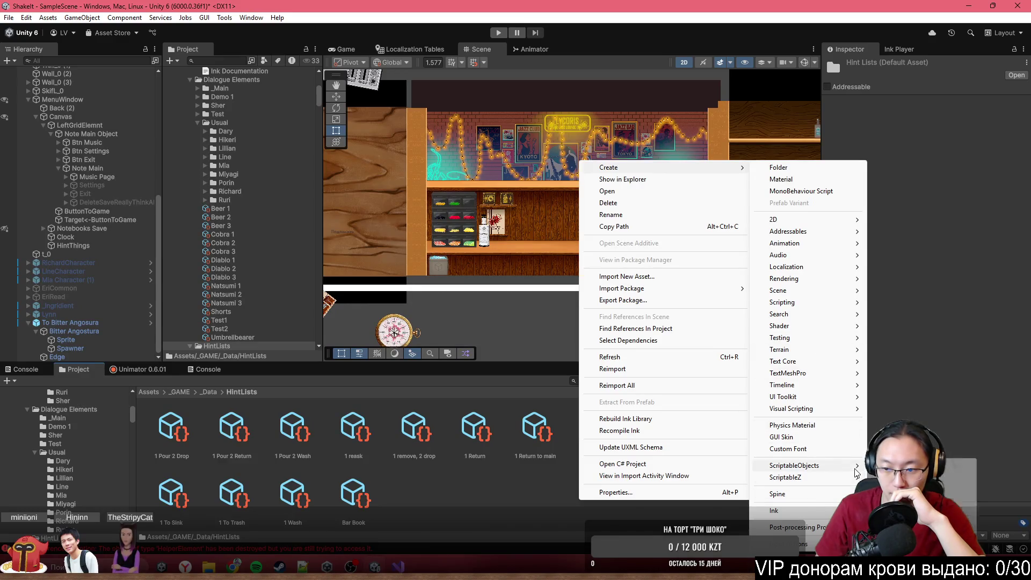
pyautogui.click(901, 466)
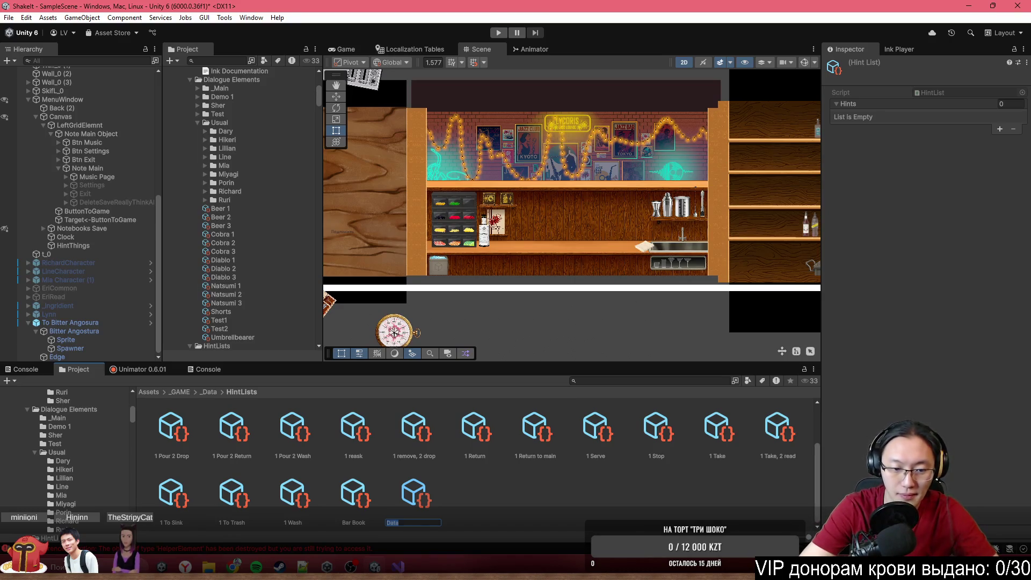
pyautogui.write('1')
pyautogui.press('BackSpace')
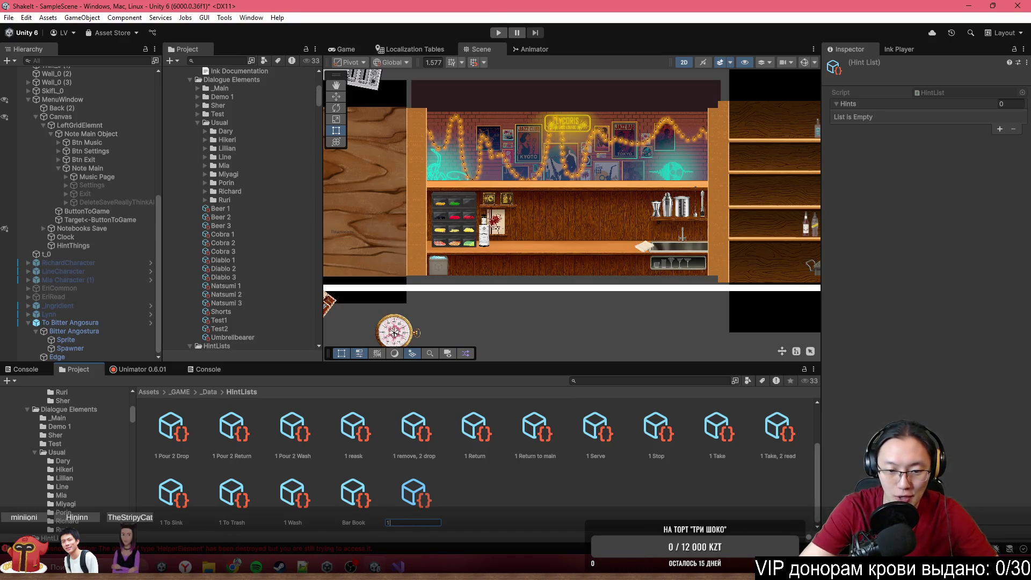
pyautogui.write(' dash, 2')
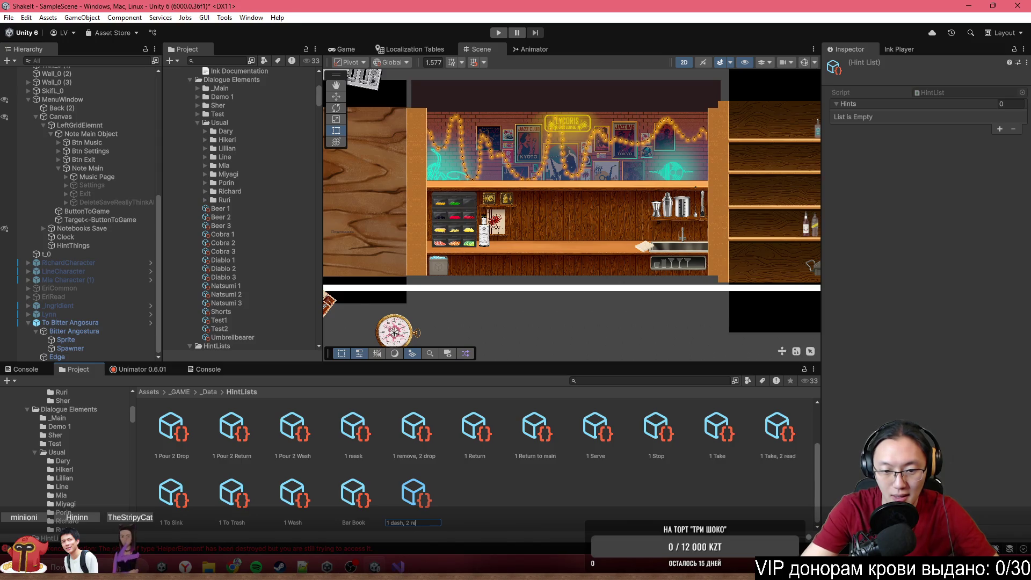
pyautogui.write('drop')
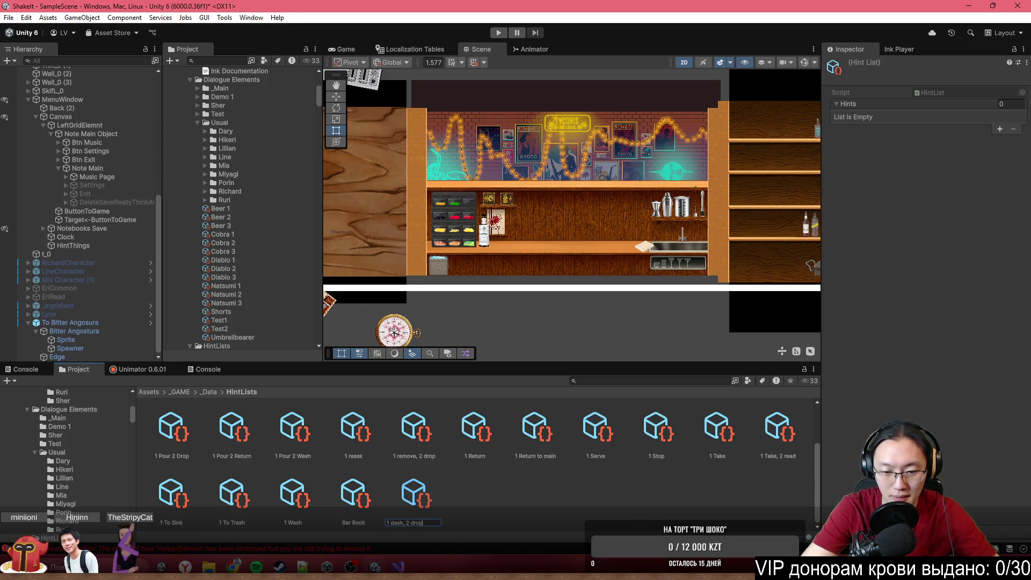
pyautogui.press('Return')
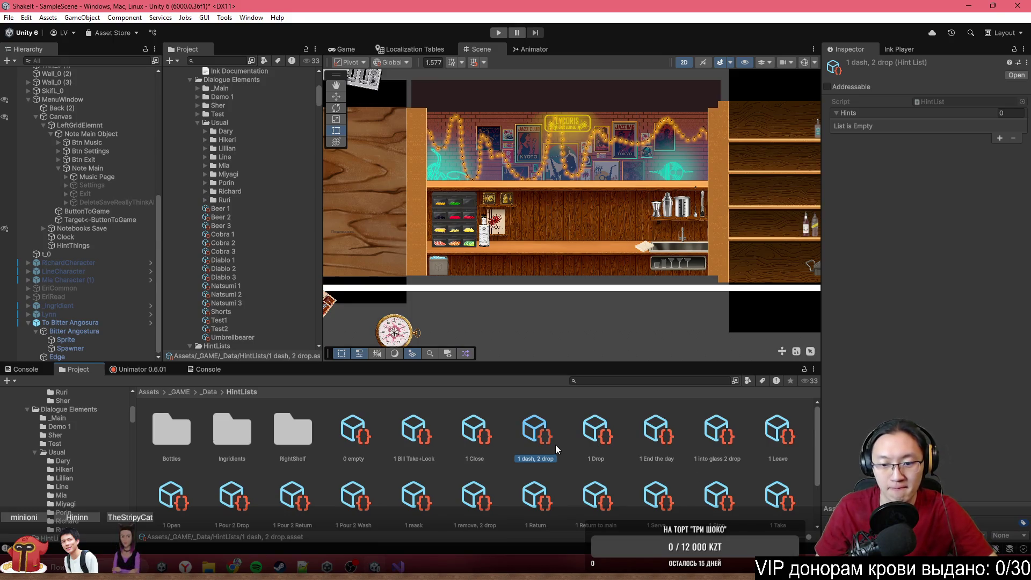
pyautogui.click(998, 134)
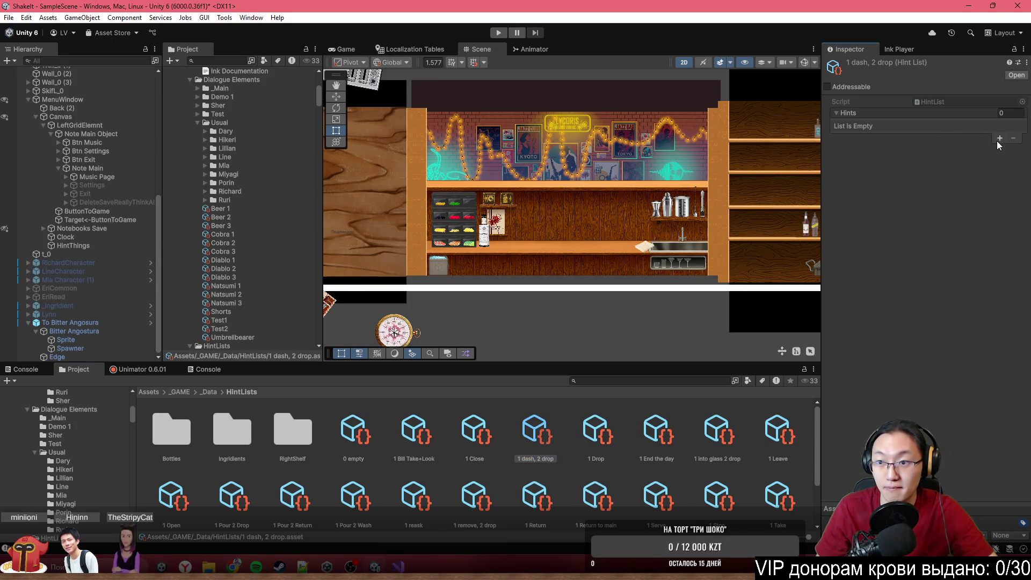
# Step: Add a first hint and search the Hint Desc entry picker for the 'Add a drop' entry
pyautogui.click(997, 141)
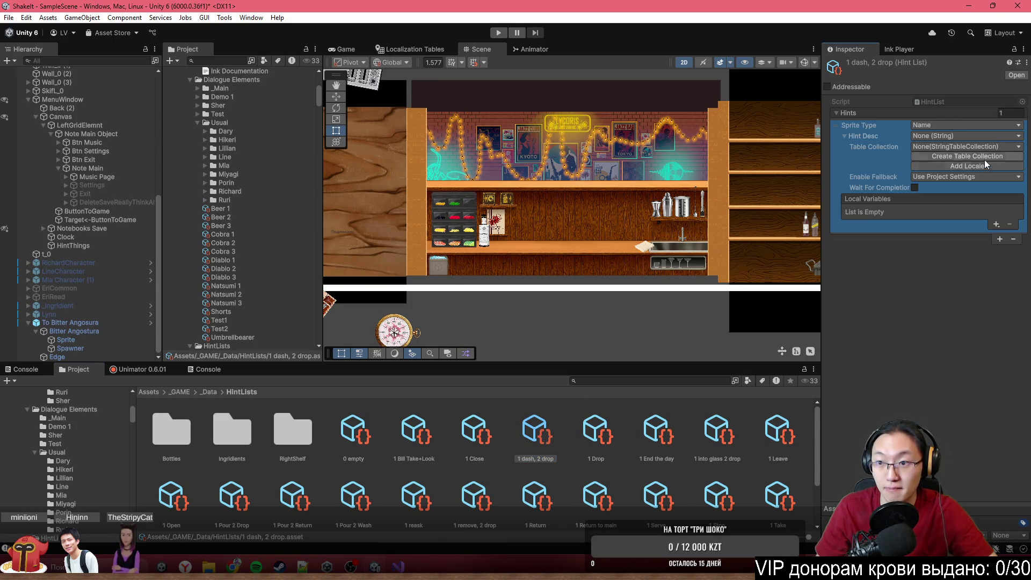
pyautogui.click(952, 135)
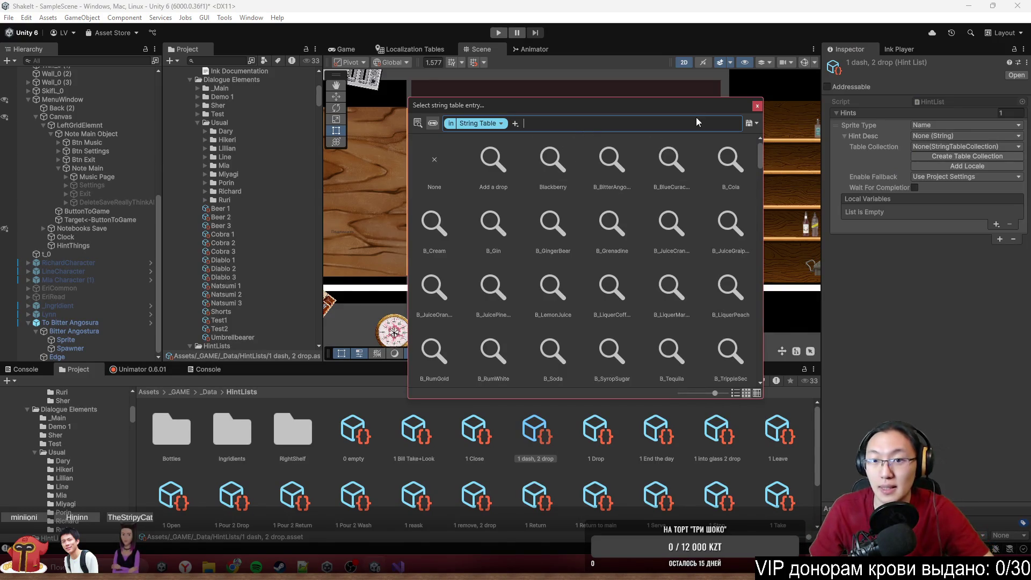
pyautogui.click(757, 106)
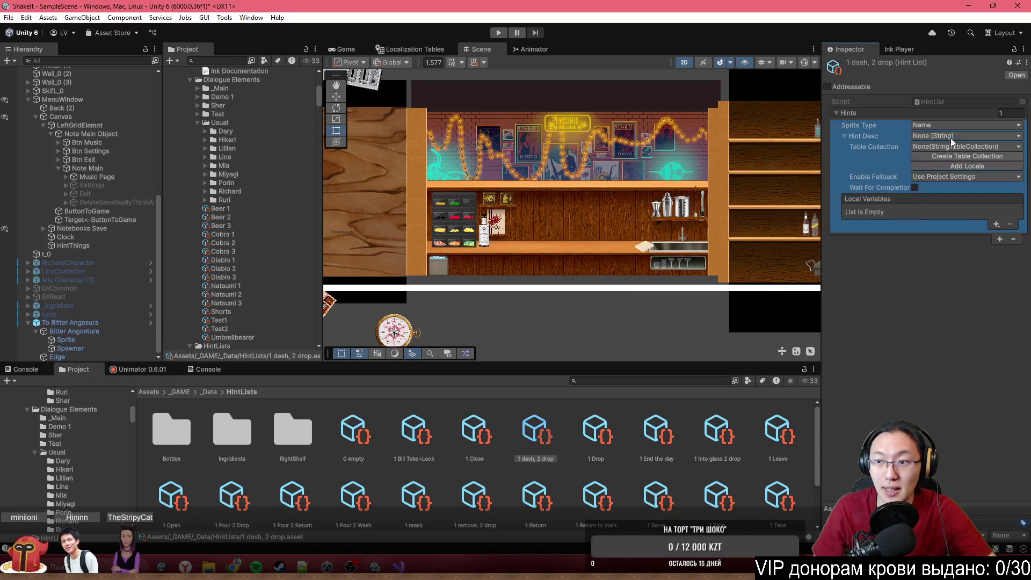
pyautogui.click(952, 136)
pyautogui.write('dr')
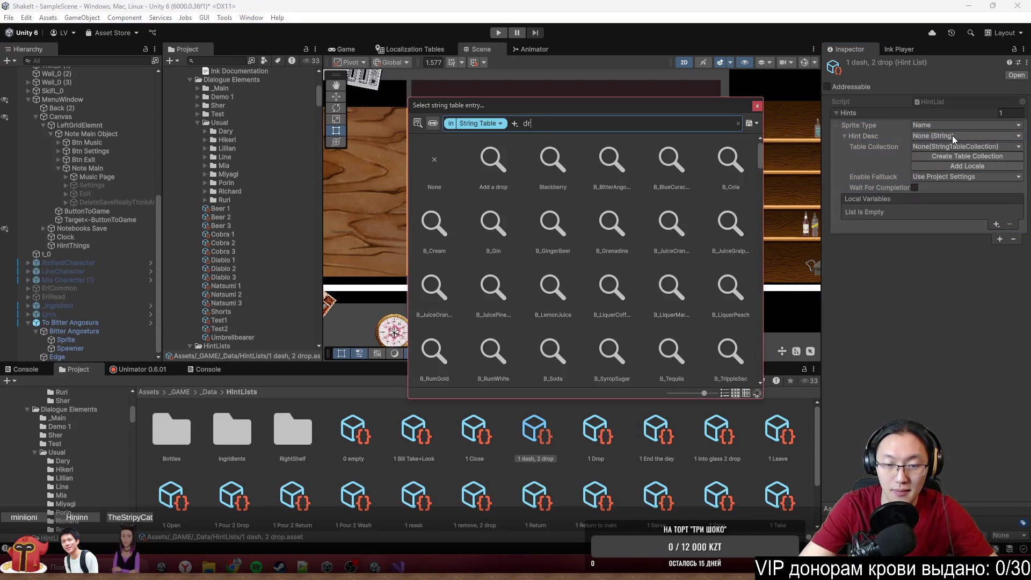
pyautogui.write('op')
pyautogui.doubleClick(485, 159)
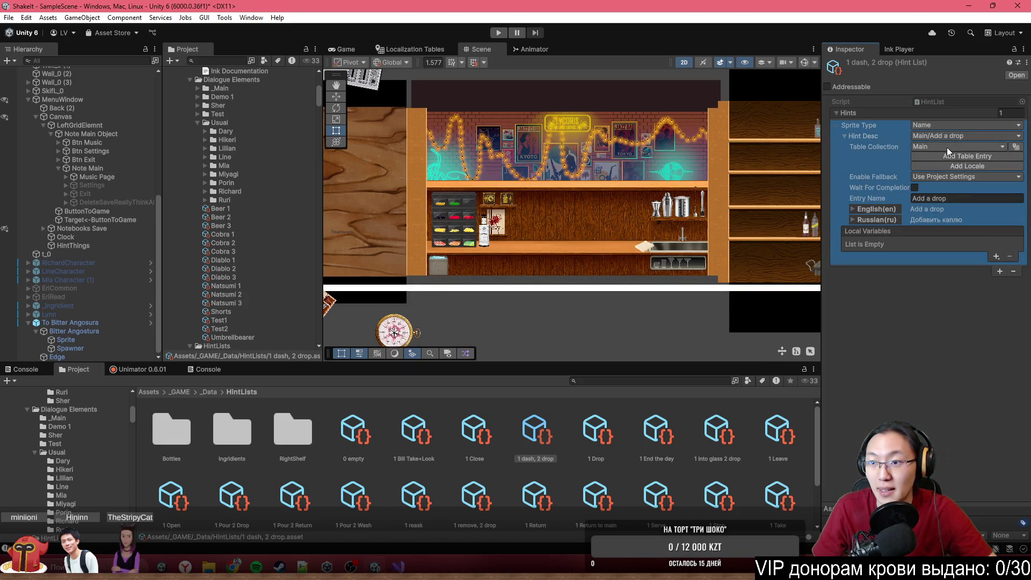
# Step: Create Main table entry h_Dash with English(en) text 'Add dash', then return to ChatGPT
pyautogui.click(991, 154)
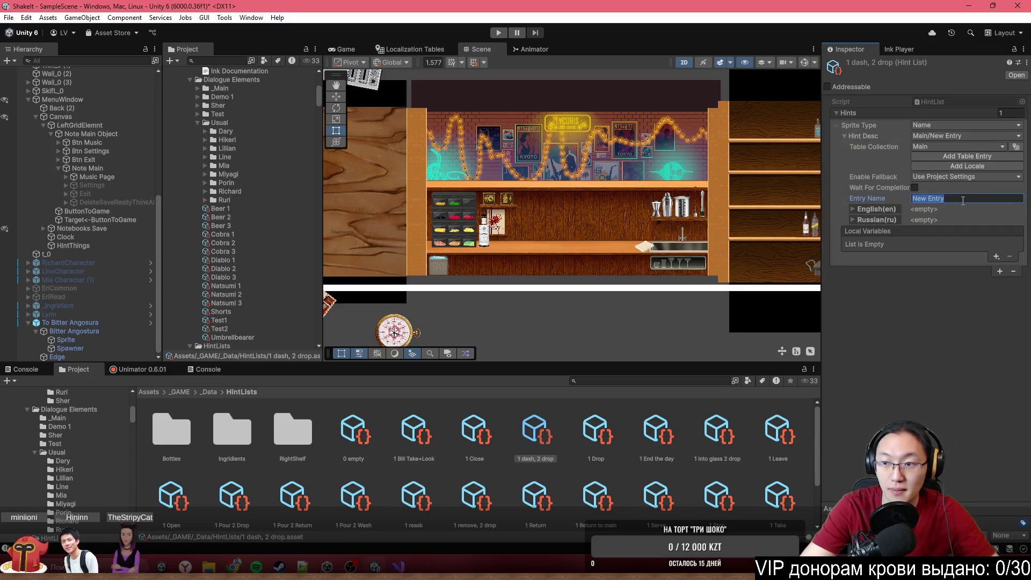
pyautogui.write('h_D')
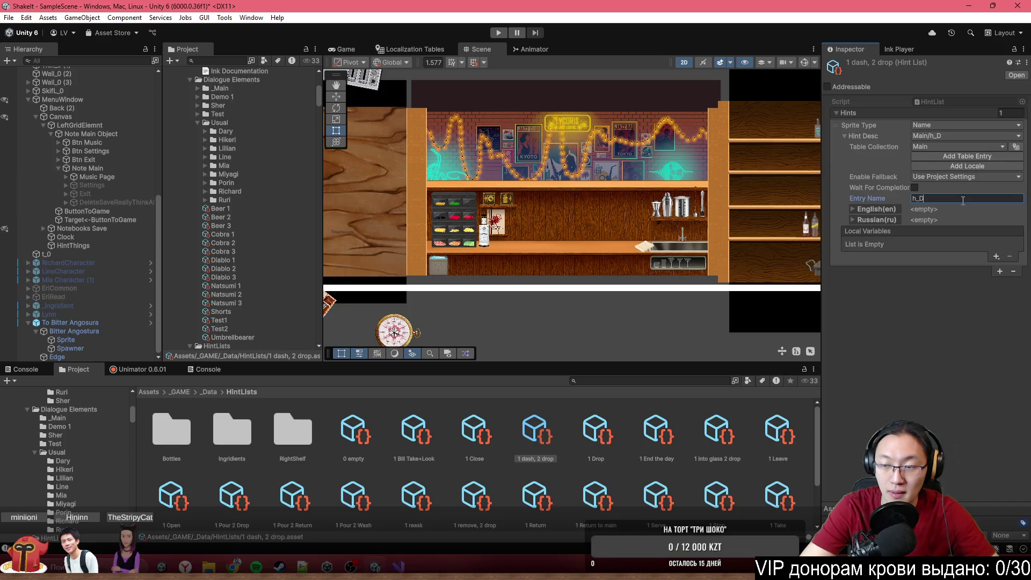
pyautogui.write('ash')
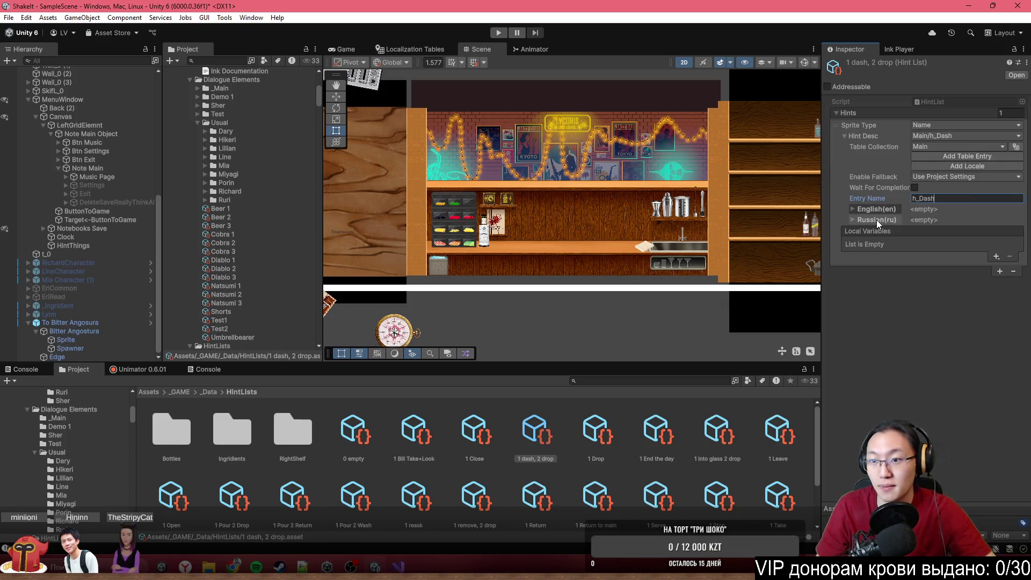
pyautogui.click(876, 209)
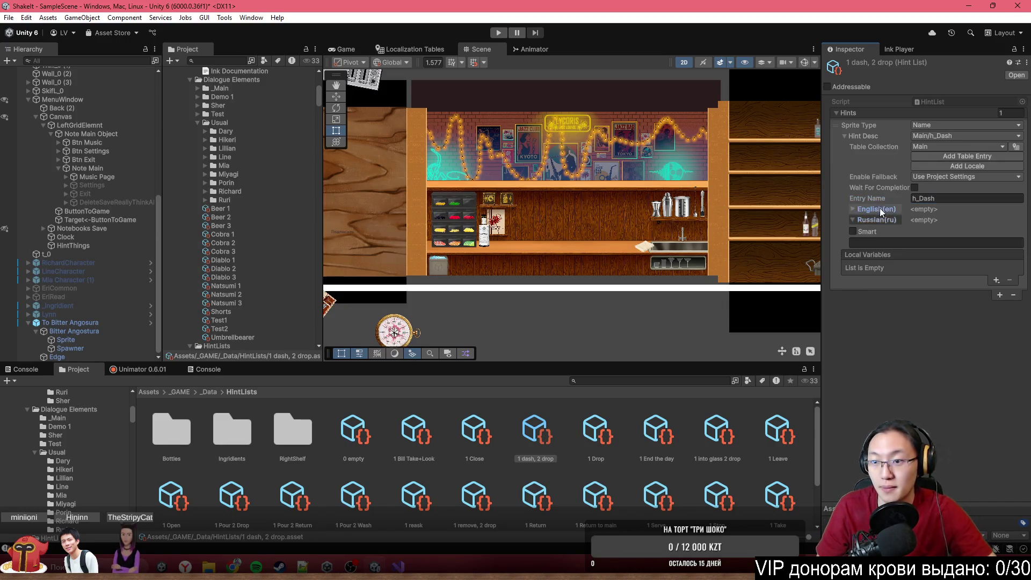
pyautogui.click(921, 232)
pyautogui.write('Da')
pyautogui.press('BackSpace')
pyautogui.press('BackSpace')
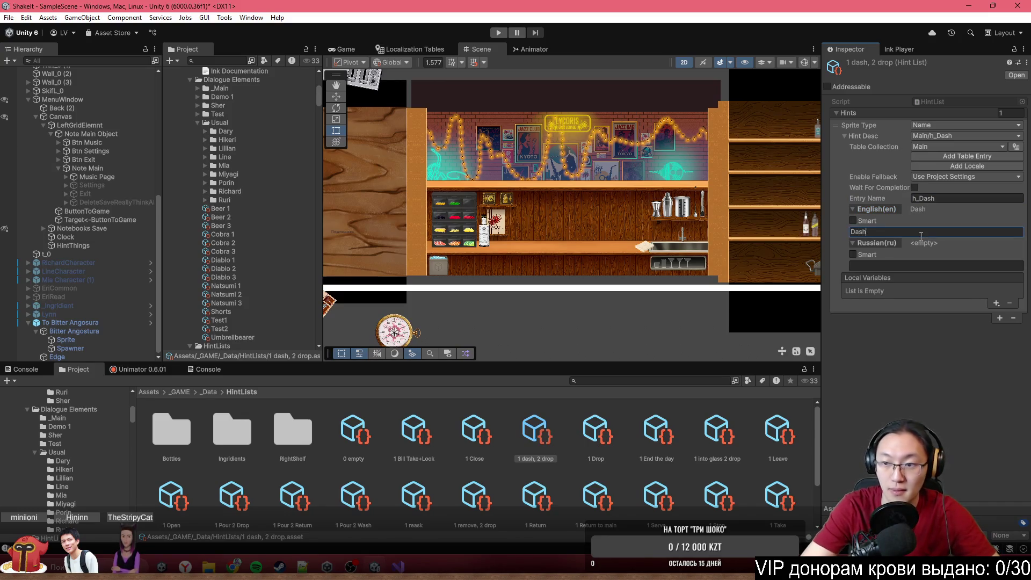
pyautogui.write('Add dash')
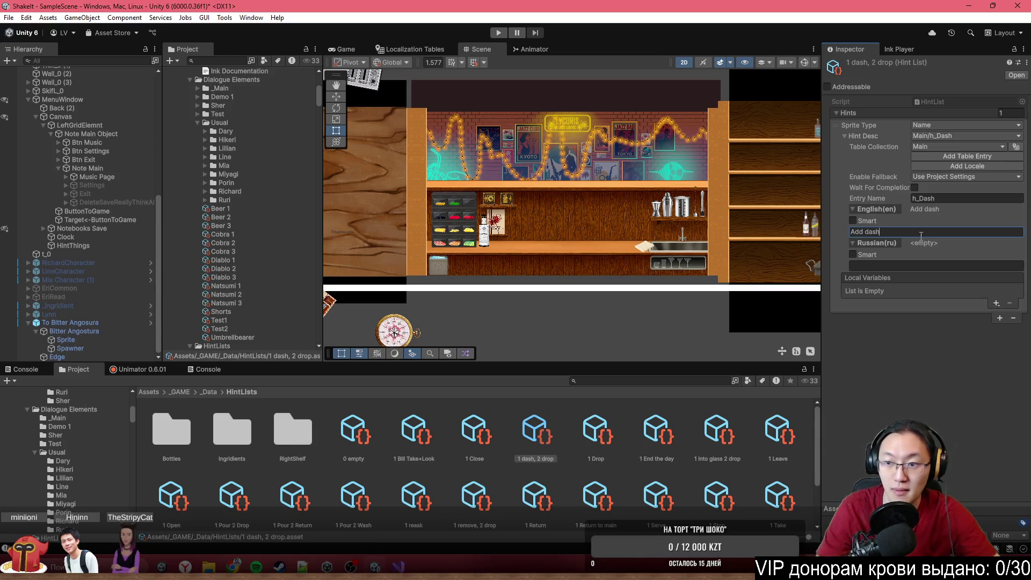
pyautogui.click(928, 265)
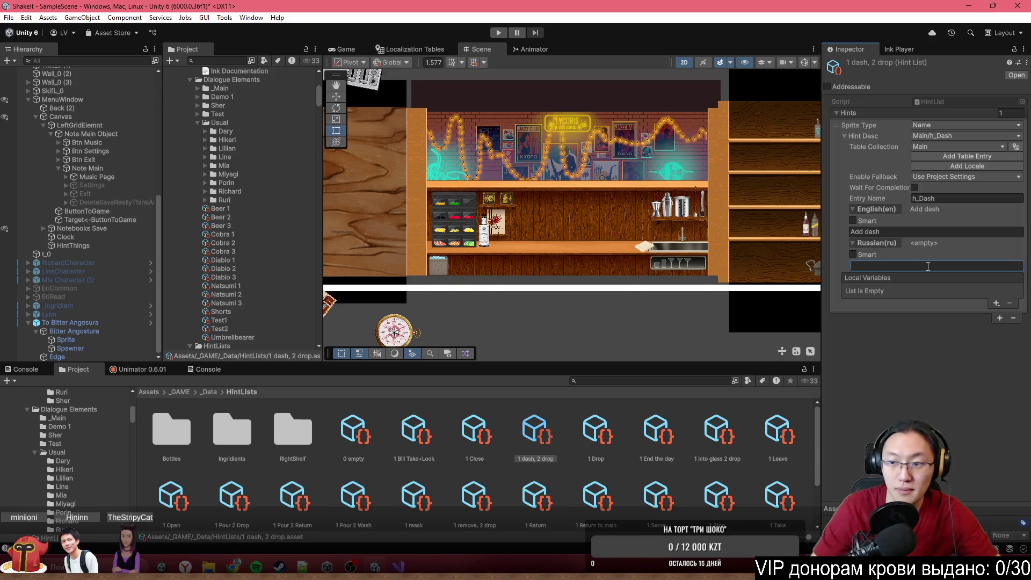
pyautogui.moveTo(233, 566)
pyautogui.click(284, 517)
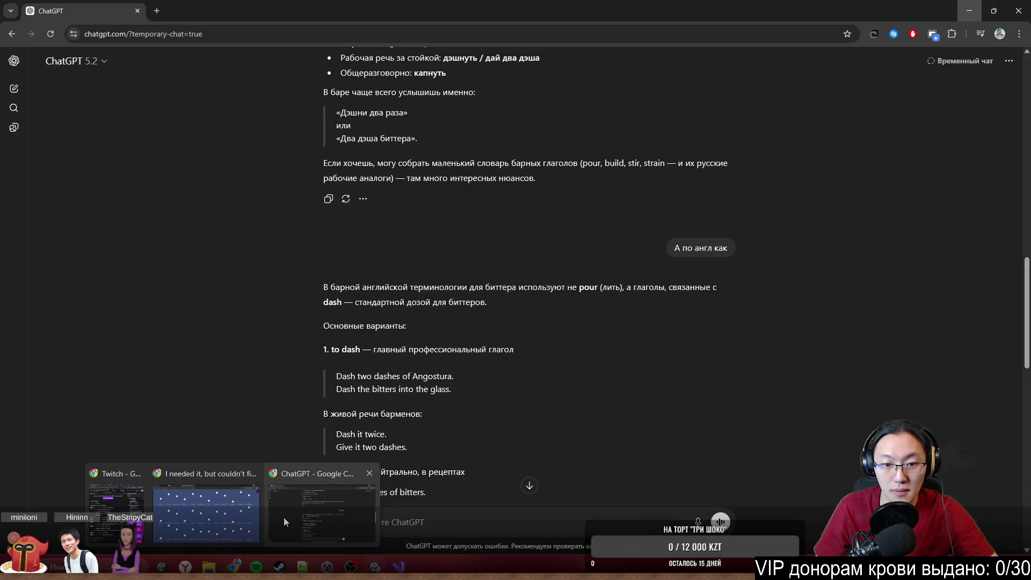
# Step: Reread ChatGPT's English terms for dashing bitters, then reselect the English(en) text field in Unity
pyautogui.scroll(-3, 385, 430)
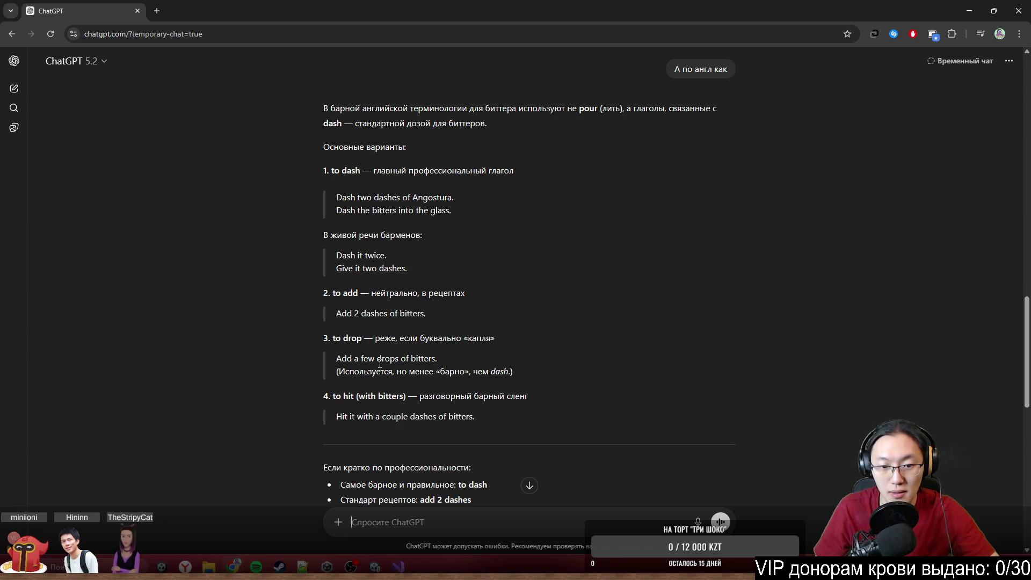
pyautogui.scroll(-3, 412, 410)
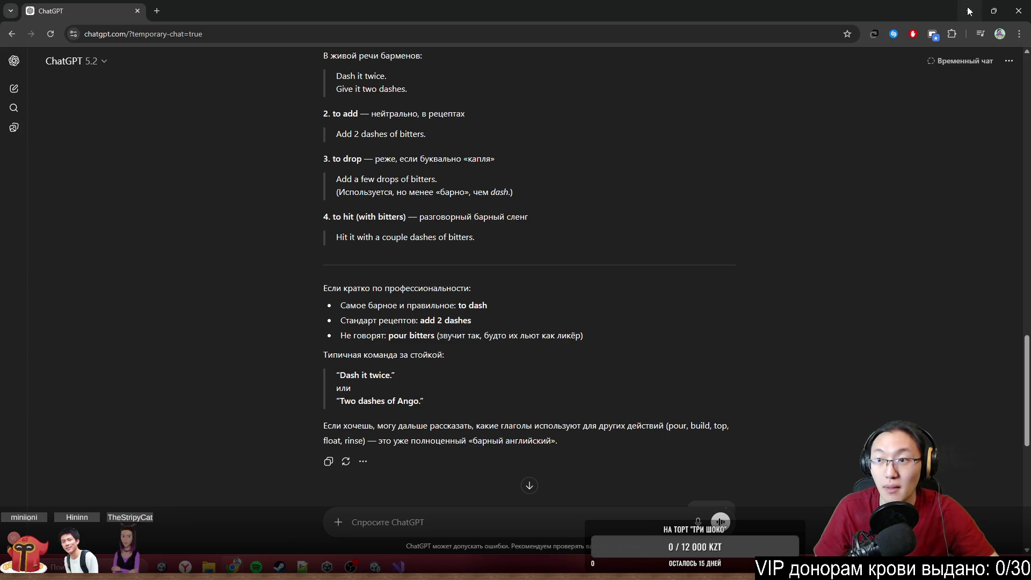
pyautogui.hotkey('alt', 'Tab')
pyautogui.click(859, 232)
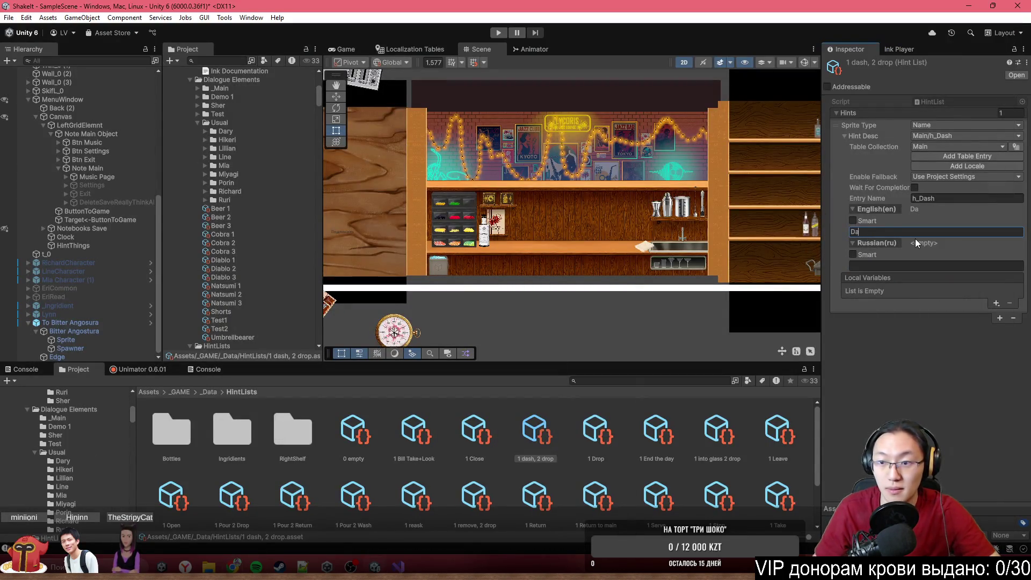
# Step: Set h_Dash's English text to 'Dash' and Russian text to 'Добавить дэш'
pyautogui.write('Dash')
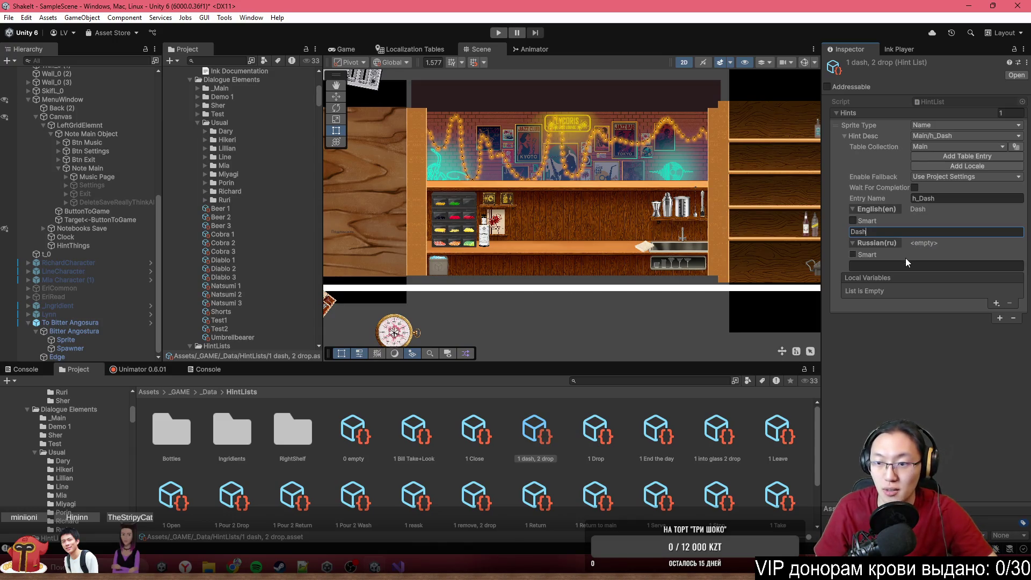
pyautogui.click(910, 264)
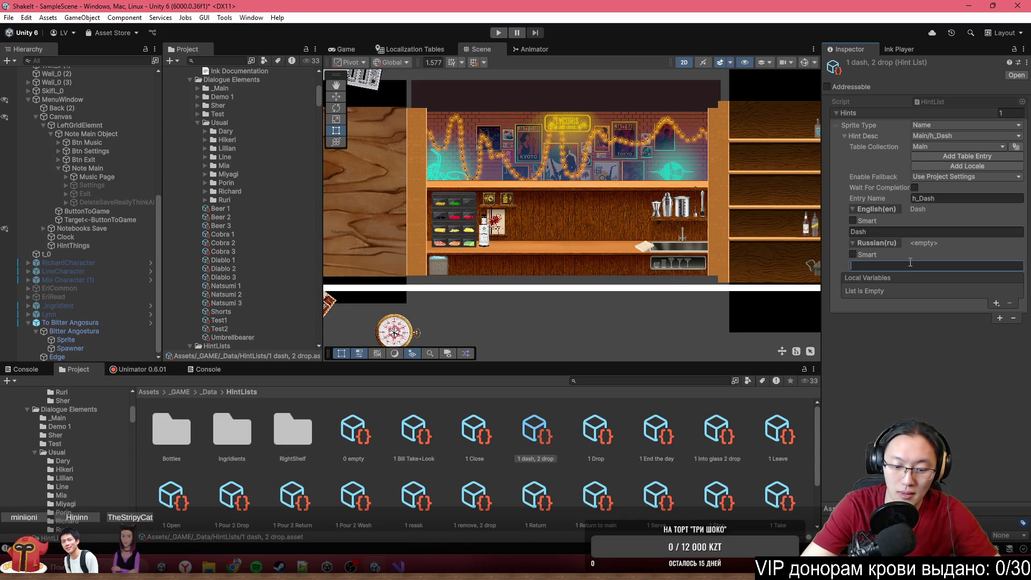
pyautogui.write('Добавить лж')
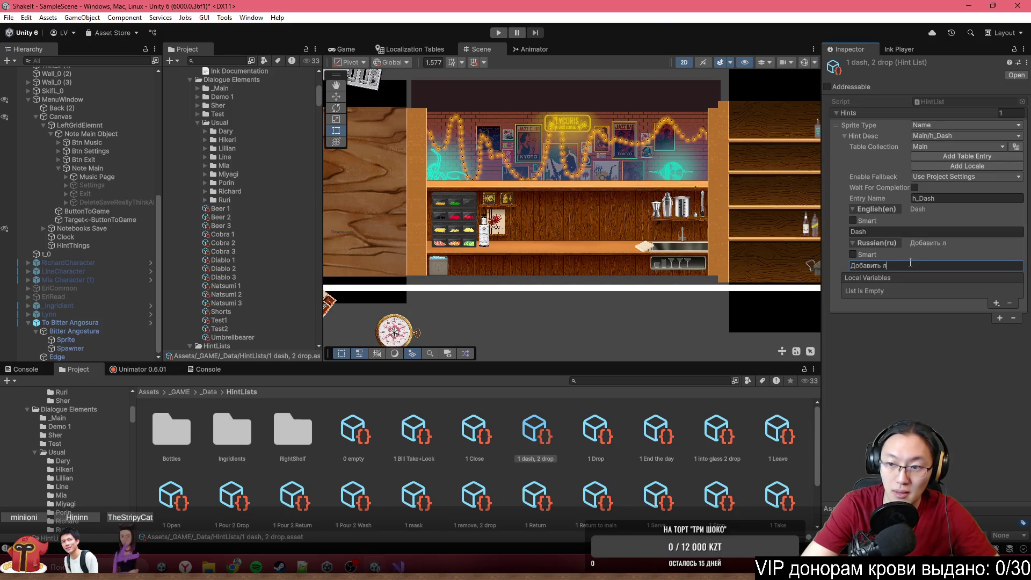
pyautogui.press('BackSpace')
pyautogui.press('BackSpace')
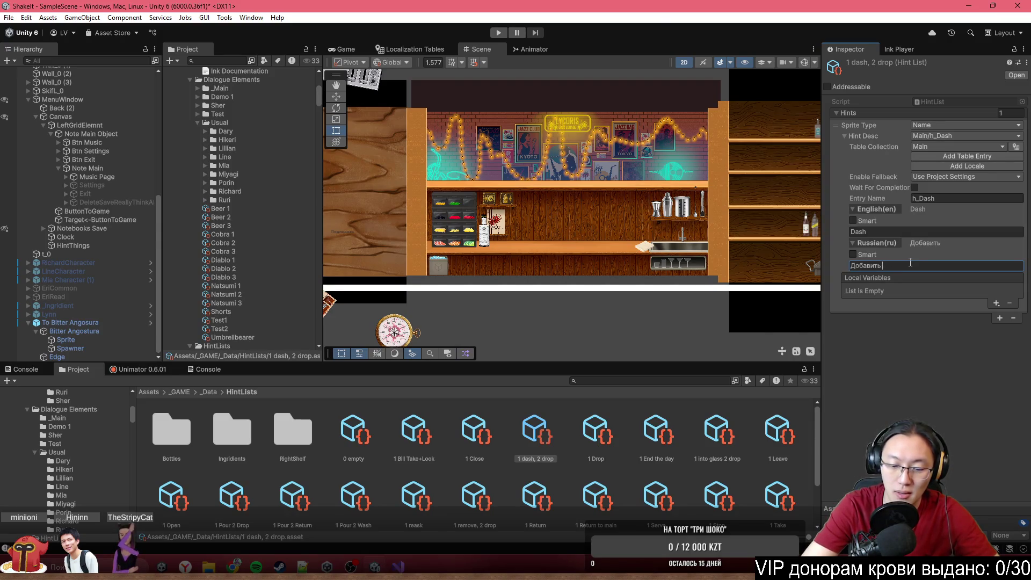
pyautogui.write('дэш')
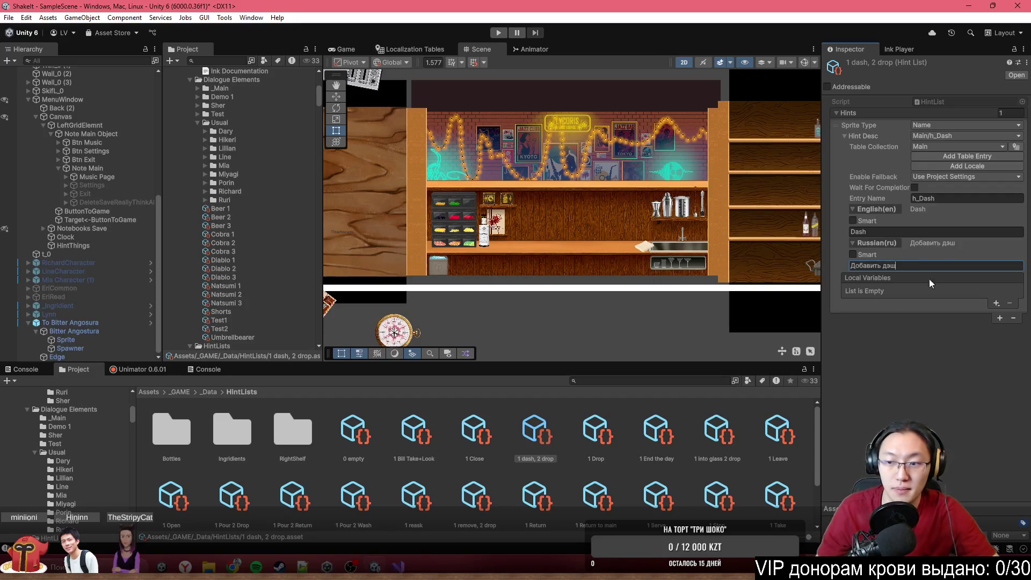
# Step: After a glance at ChatGPT, add a second hint to the 1 dash, 2 drop list
pyautogui.hotkey('alt', 'Tab')
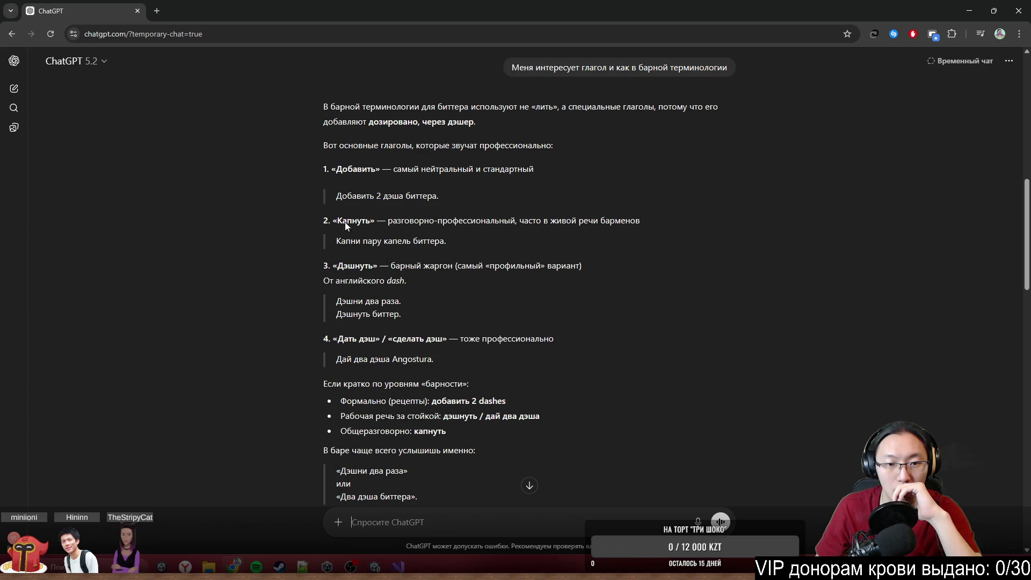
pyautogui.click(969, 11)
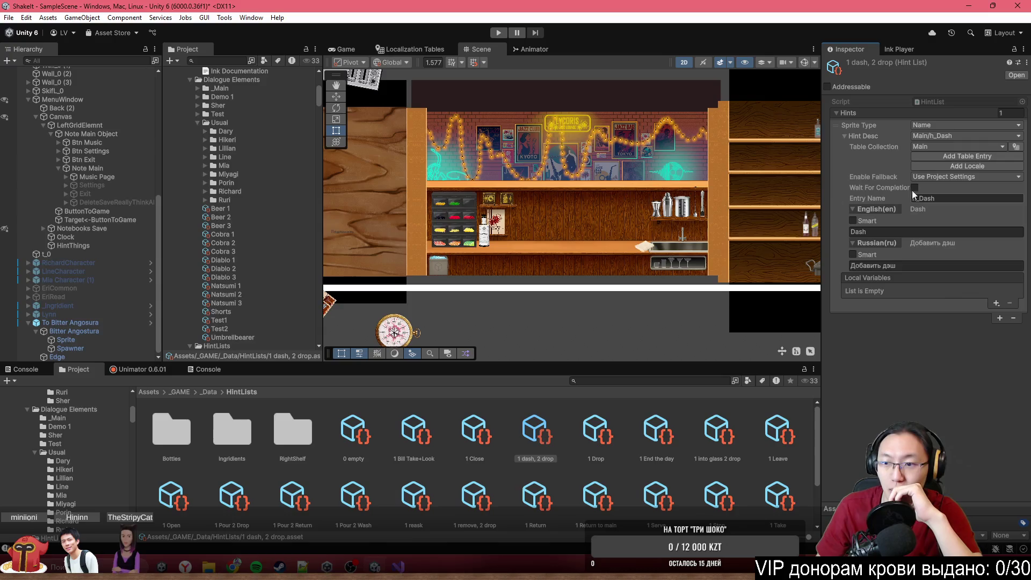
pyautogui.click(532, 433)
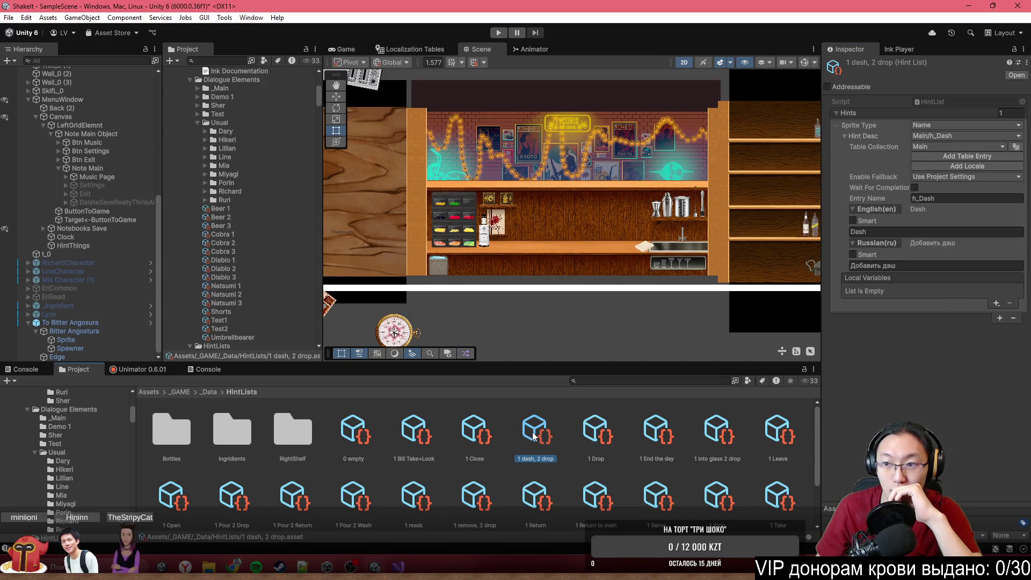
pyautogui.click(999, 318)
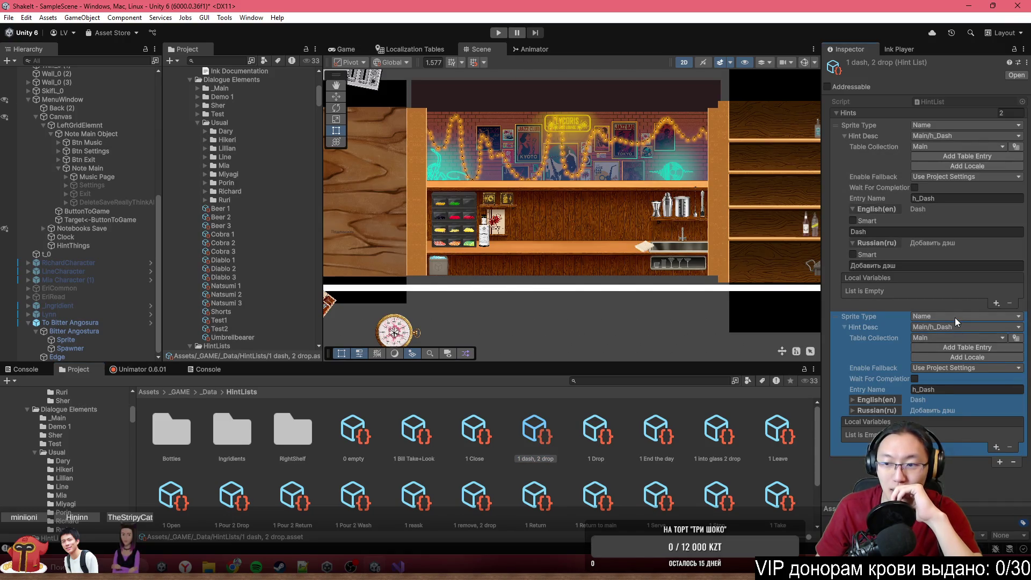
# Step: Open the 1 Drop hint list and set its Drop hint's sprite type to LMB
pyautogui.click(835, 115)
pyautogui.click(834, 112)
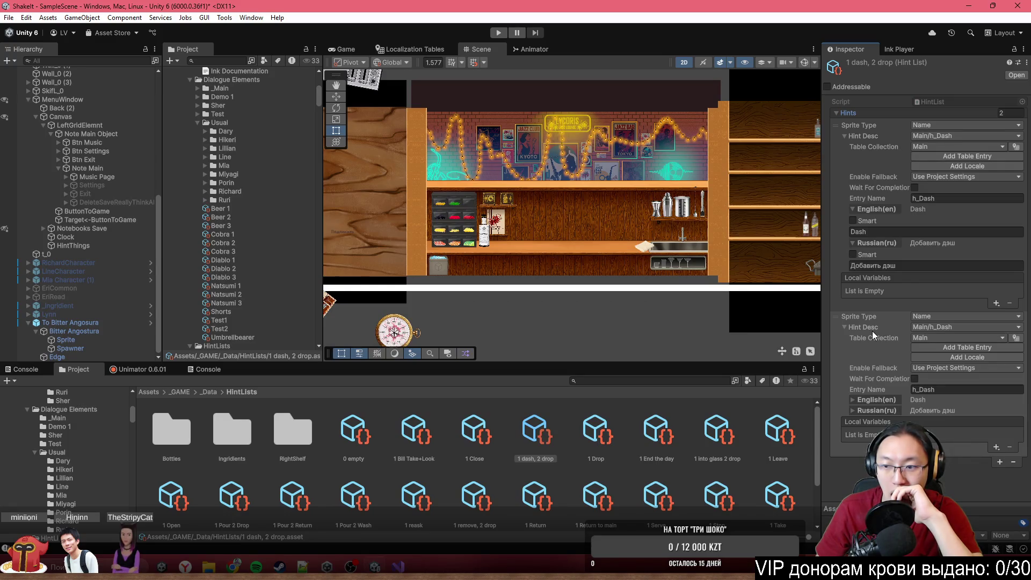
pyautogui.click(483, 439)
pyautogui.click(528, 441)
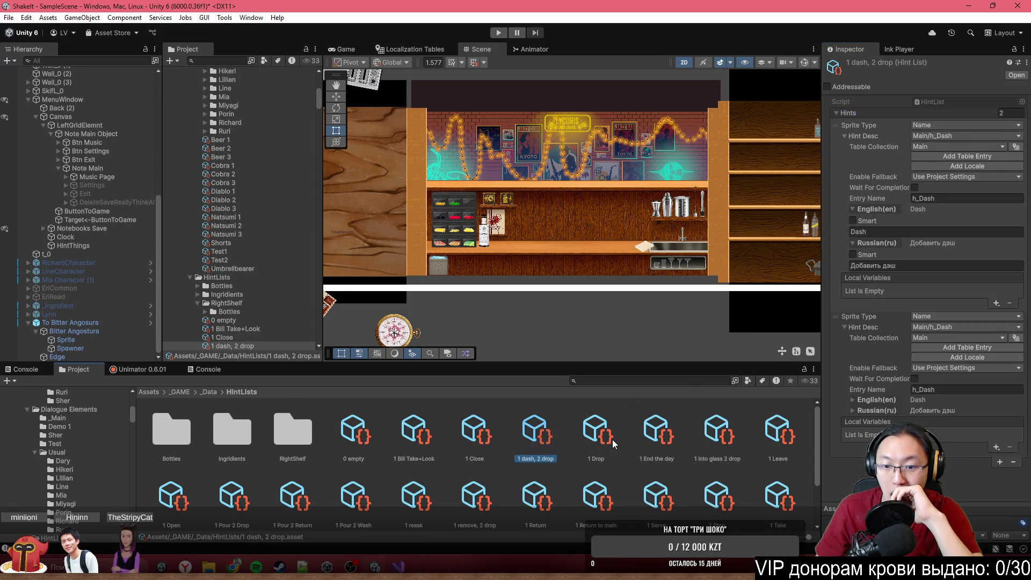
pyautogui.click(614, 439)
pyautogui.click(723, 435)
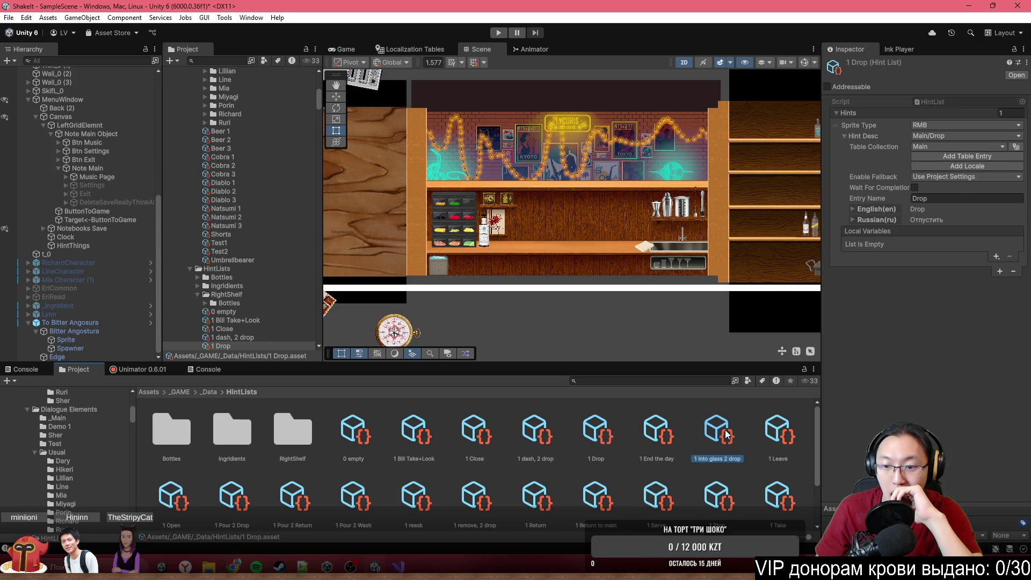
pyautogui.click(593, 440)
pyautogui.click(940, 126)
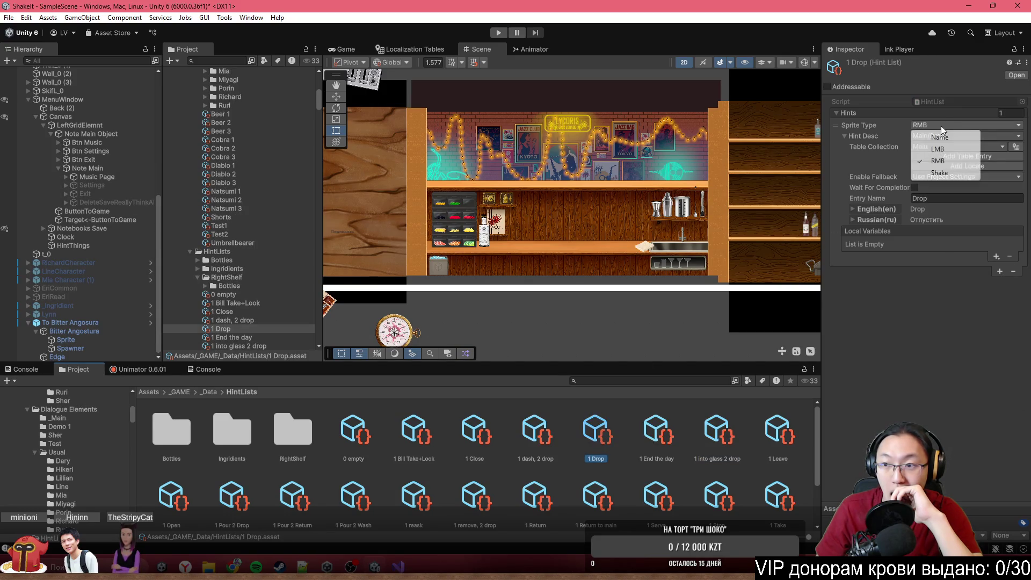
pyautogui.click(934, 148)
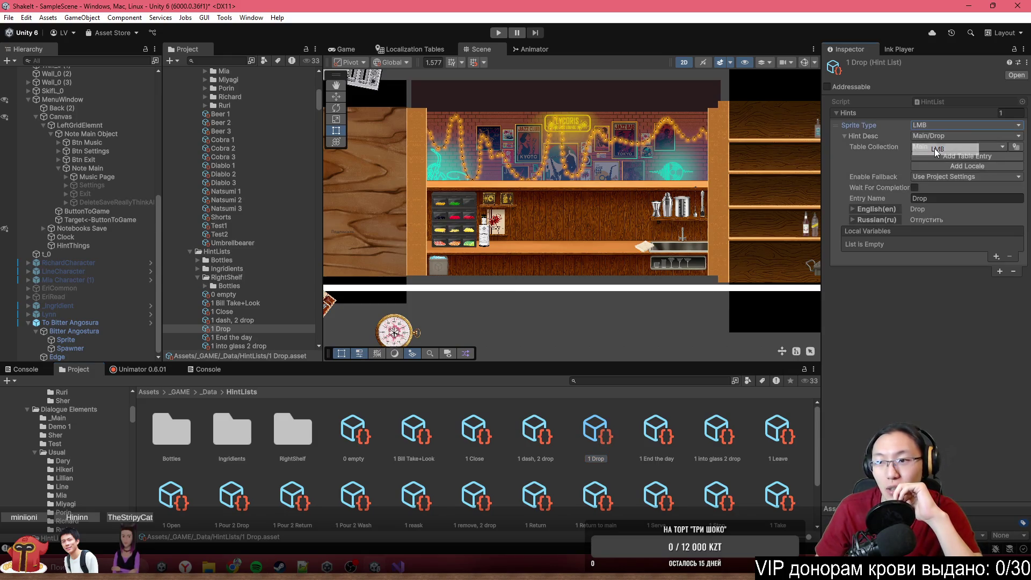
# Step: Add a test RMB hint, remove it again, and reselect the 1 dash, 2 drop list
pyautogui.click(1000, 271)
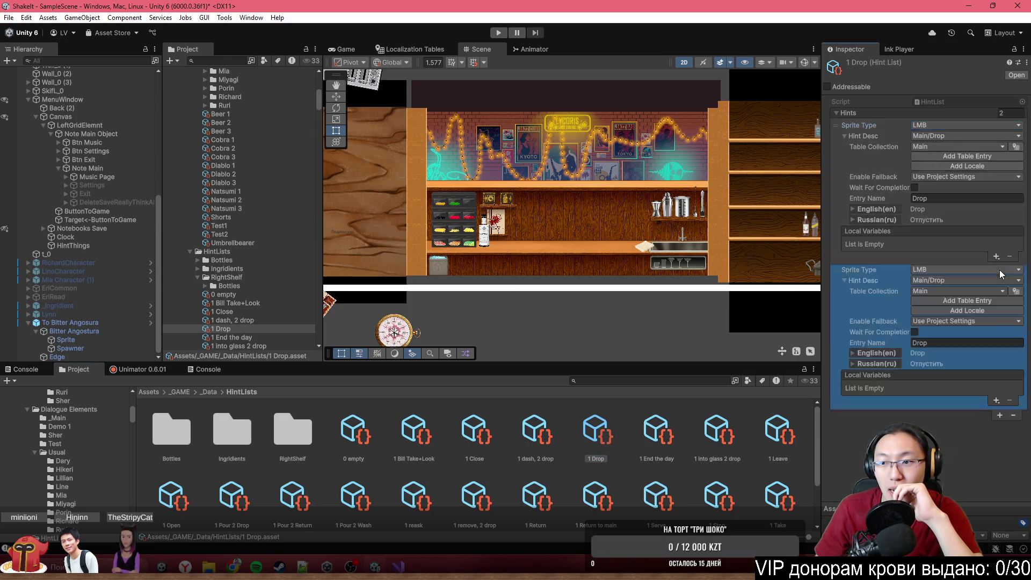
pyautogui.click(928, 270)
pyautogui.click(951, 307)
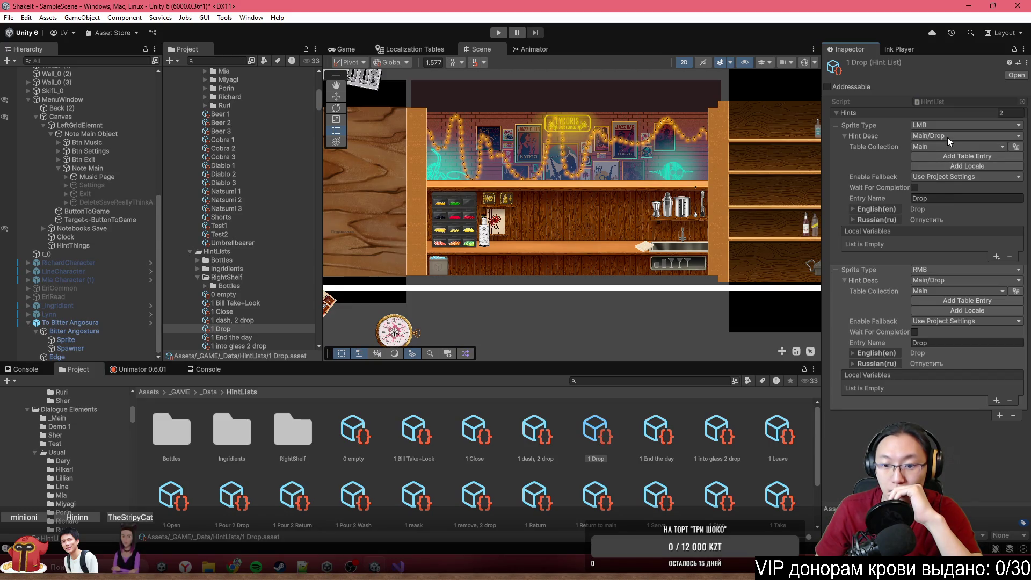
pyautogui.click(832, 272)
pyautogui.click(1013, 416)
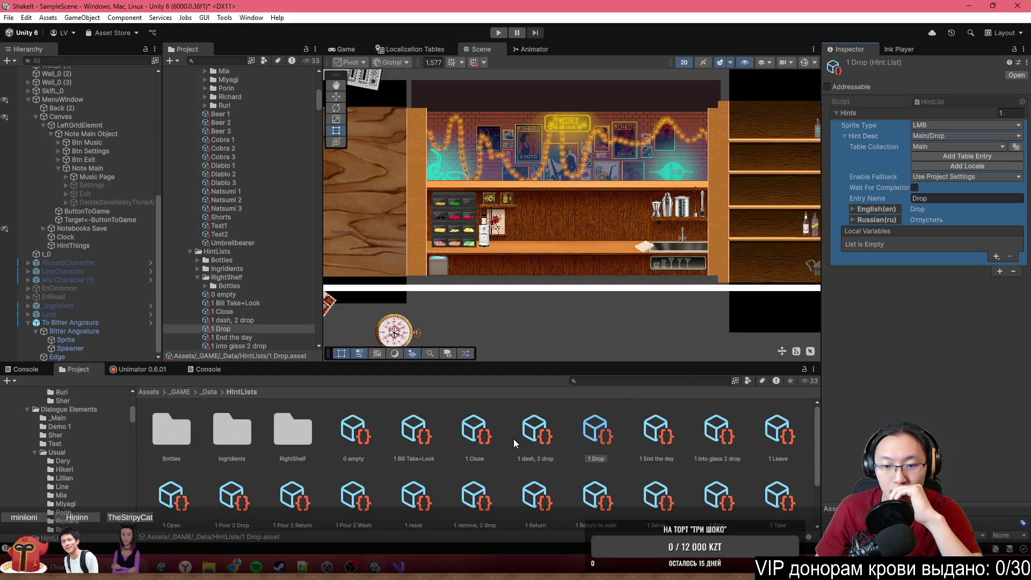
pyautogui.click(546, 432)
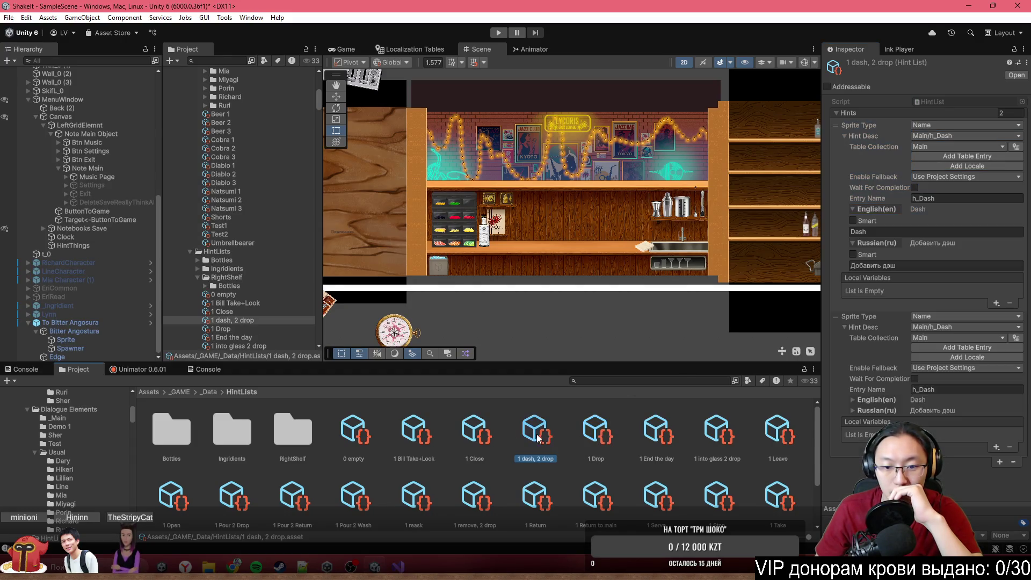
# Step: Assign the Main/Drop string entry to the second hint's description by searching 'drop'
pyautogui.click(966, 327)
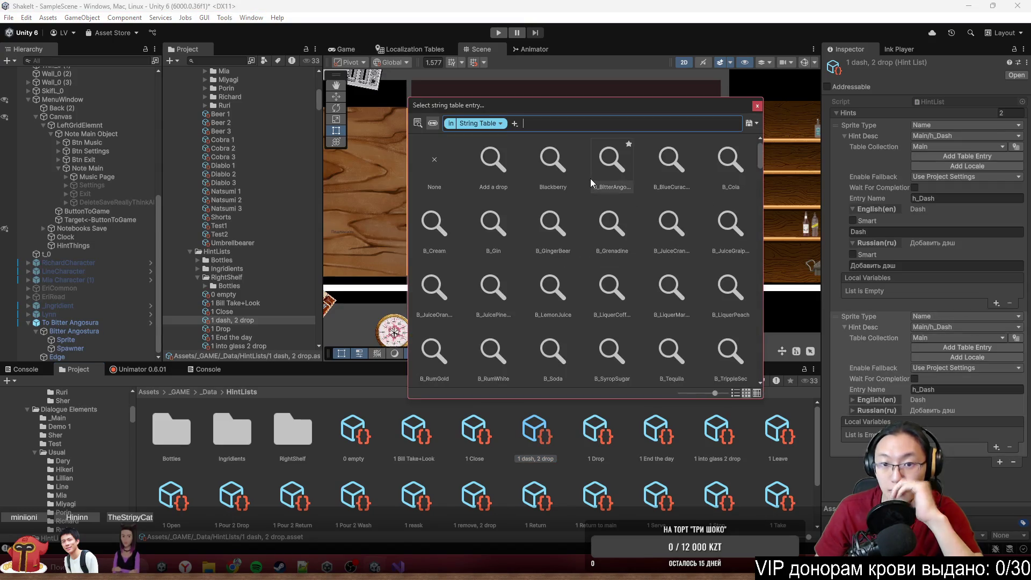
pyautogui.write('вкд')
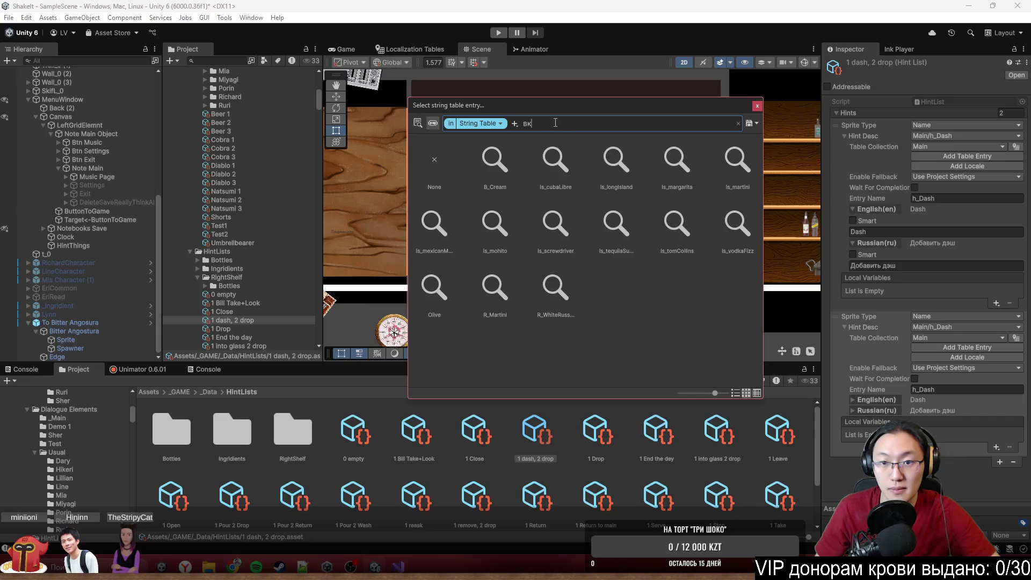
pyautogui.press('BackSpace')
pyautogui.press('BackSpace')
pyautogui.press('BackSpace')
pyautogui.write('drop')
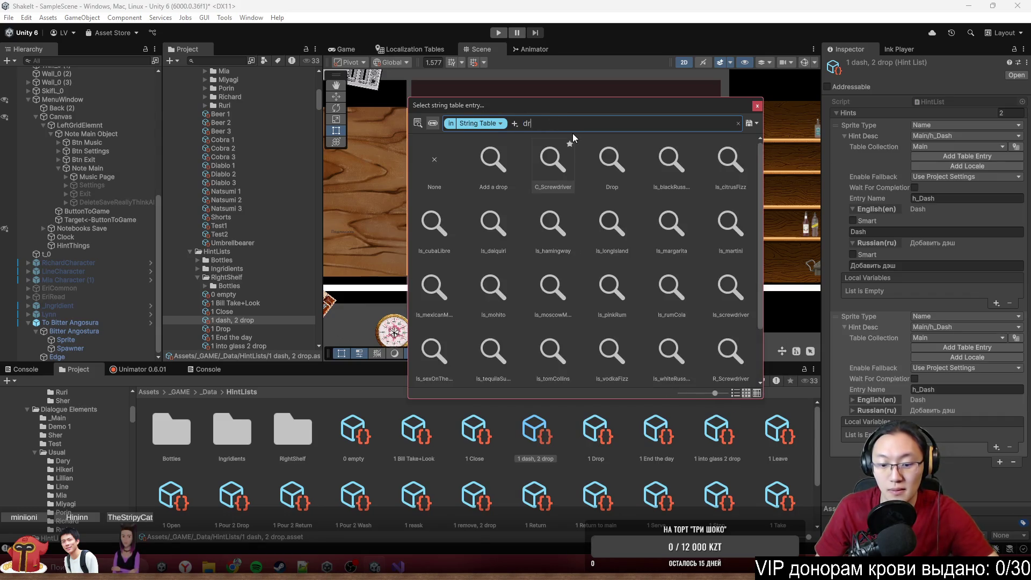
pyautogui.doubleClick(545, 164)
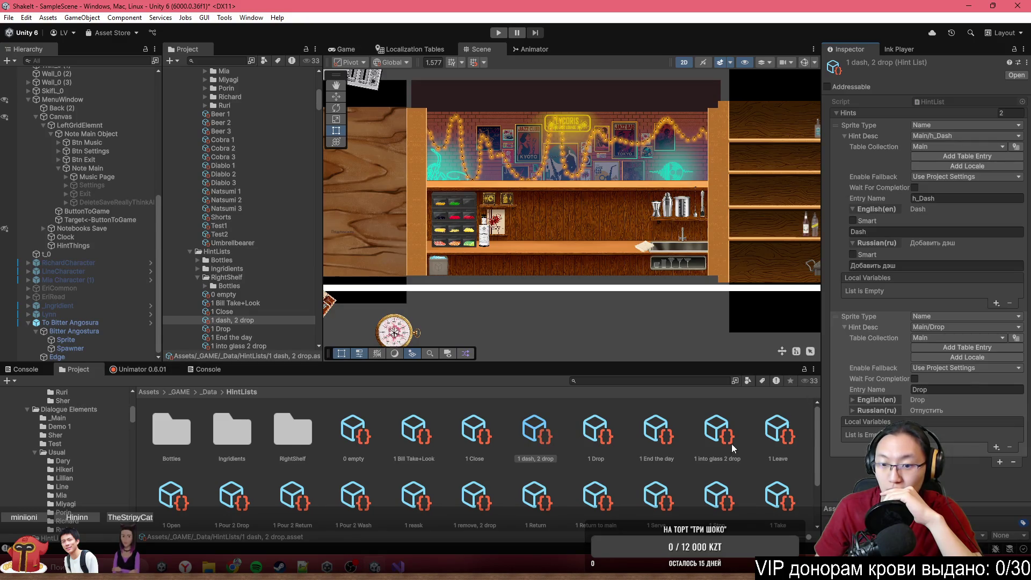
# Step: After comparing other hint lists, set the second hint's sprite type to RMB
pyautogui.click(591, 433)
pyautogui.click(547, 435)
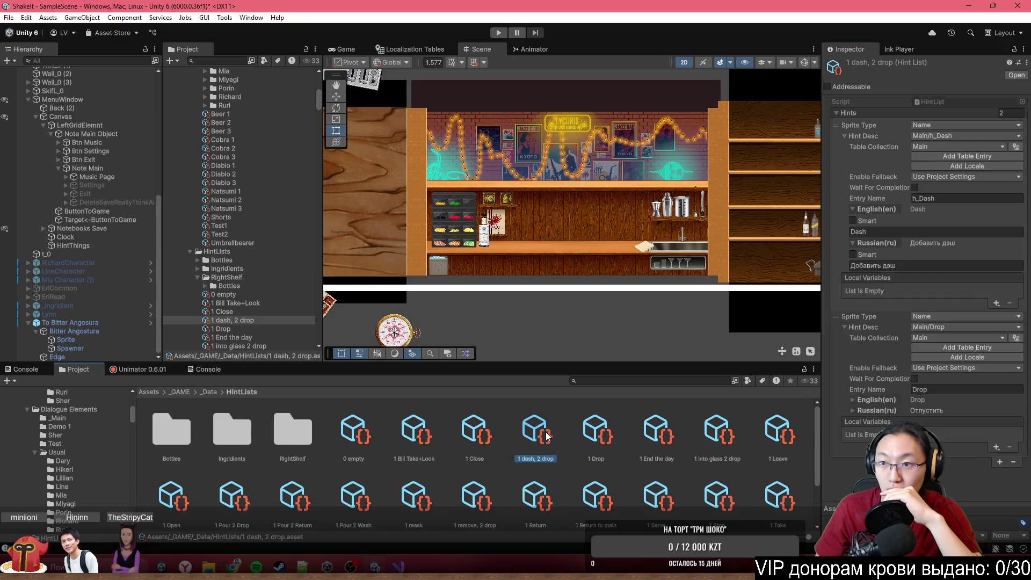
pyautogui.click(630, 428)
pyautogui.click(595, 433)
pyautogui.click(554, 433)
pyautogui.click(606, 435)
pyautogui.click(669, 430)
pyautogui.click(535, 432)
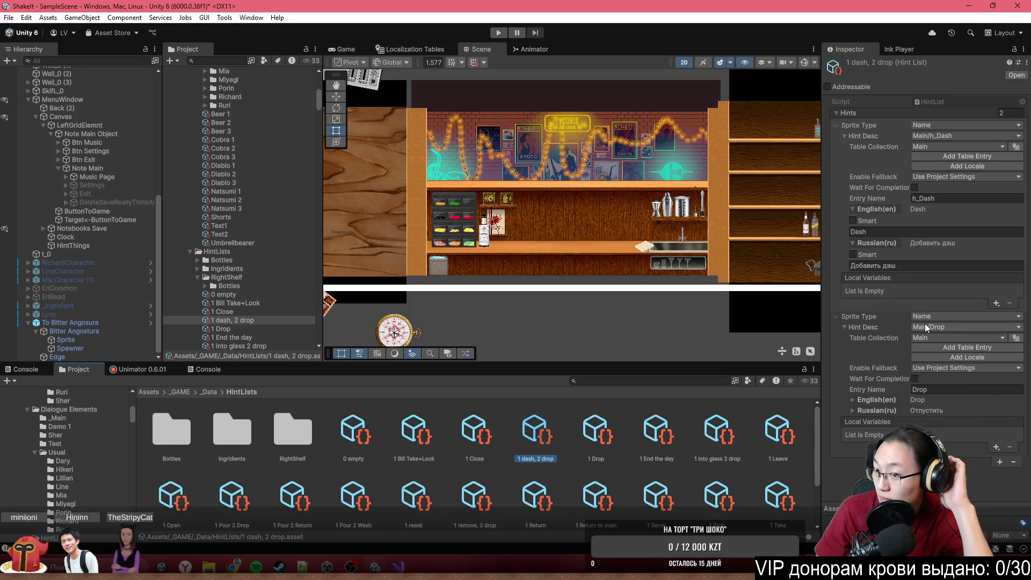
pyautogui.click(925, 316)
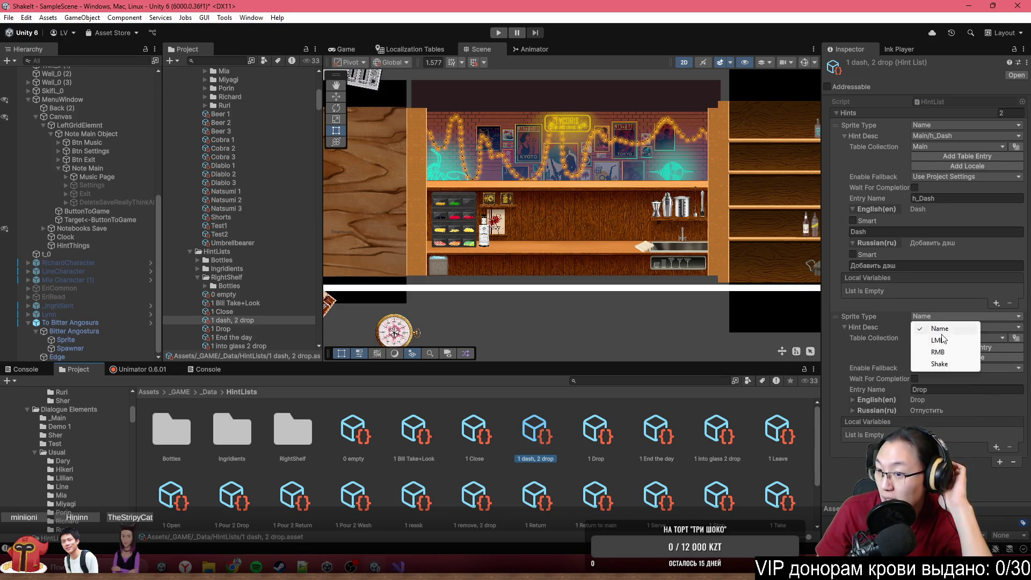
pyautogui.click(947, 352)
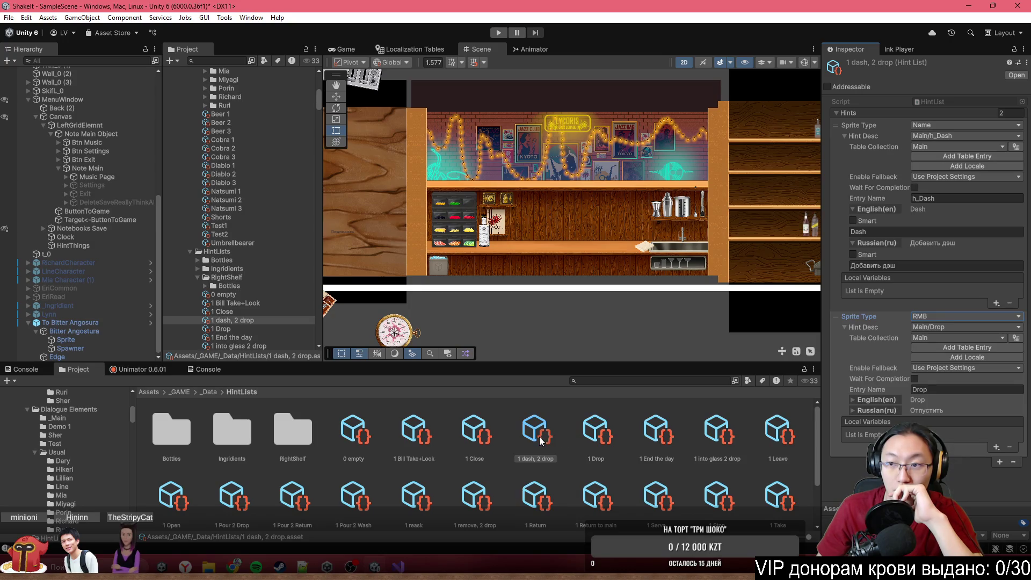
pyautogui.click(522, 446)
pyautogui.scroll(2, 513, 224)
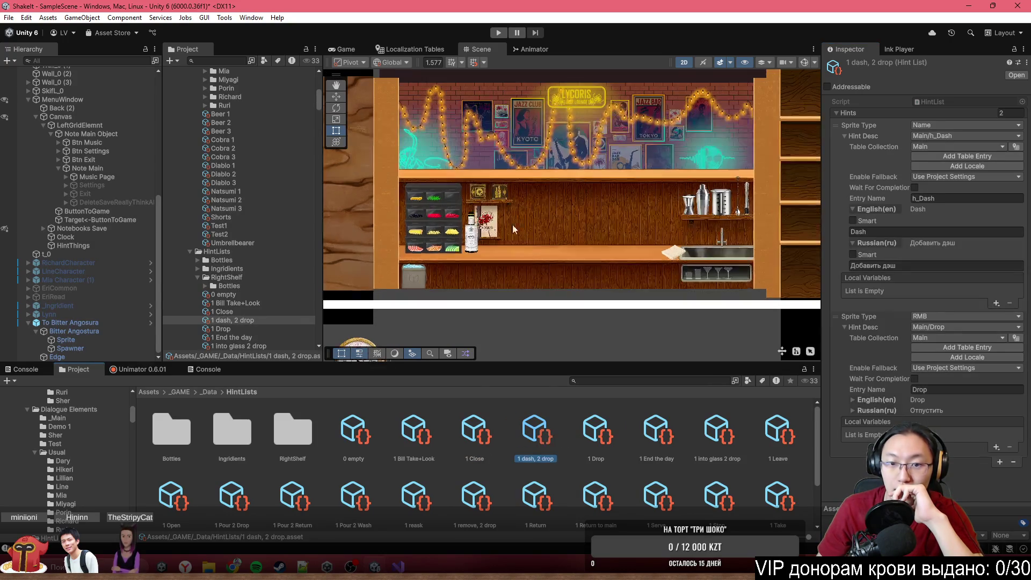
# Step: On Bitter Angostura, add a hint state whose first hint uses the 1 Bill Take+Look list
pyautogui.click(471, 231)
pyautogui.click(103, 333)
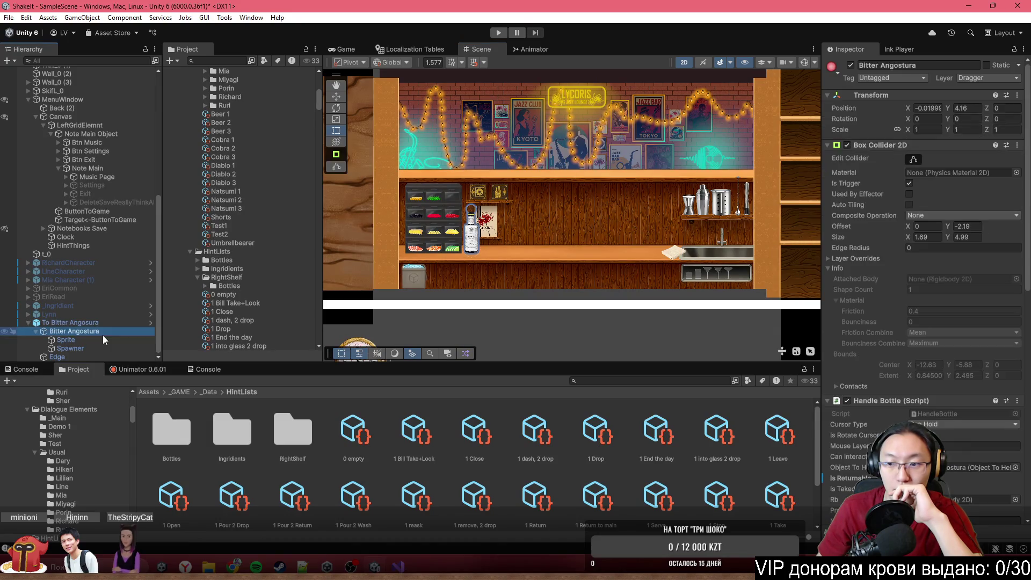
pyautogui.scroll(-10, 928, 411)
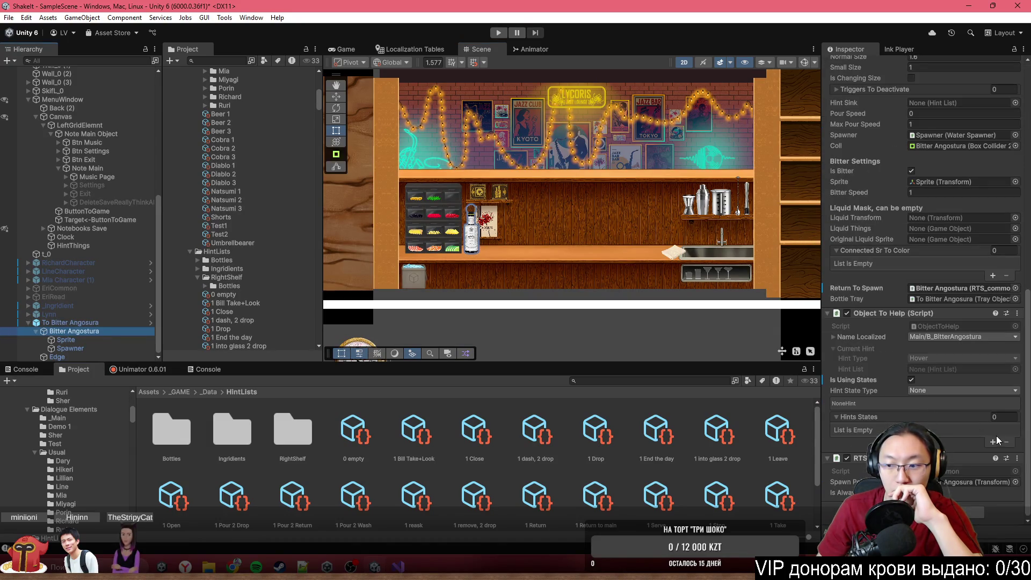
pyautogui.click(992, 441)
pyautogui.click(988, 455)
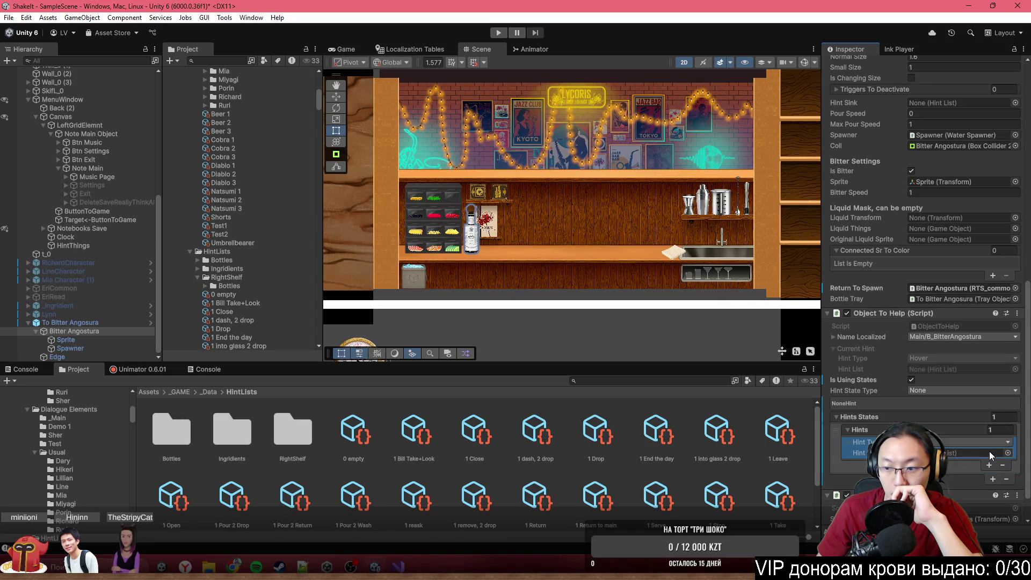
pyautogui.click(953, 447)
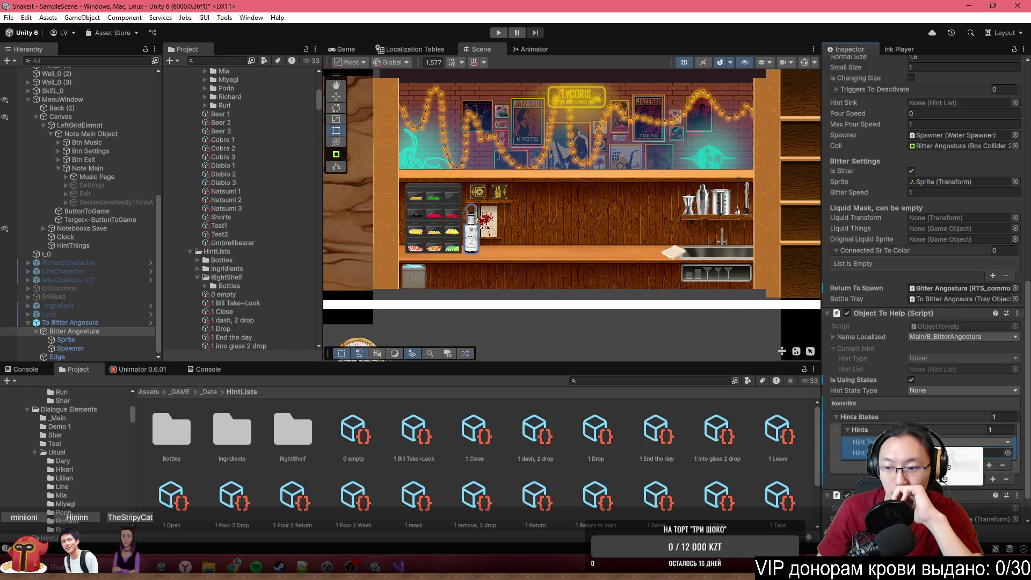
pyautogui.click(958, 466)
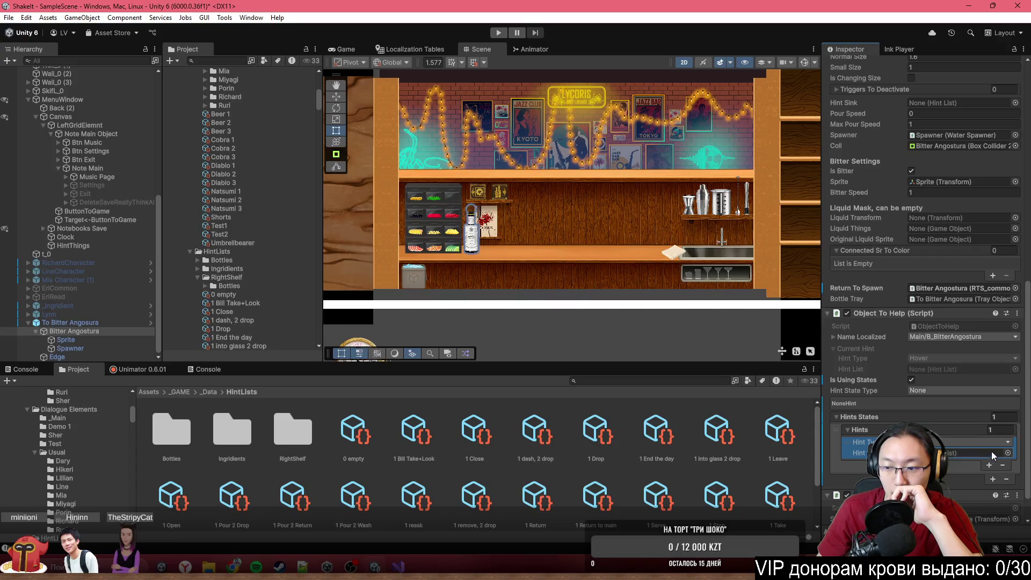
pyautogui.click(1008, 453)
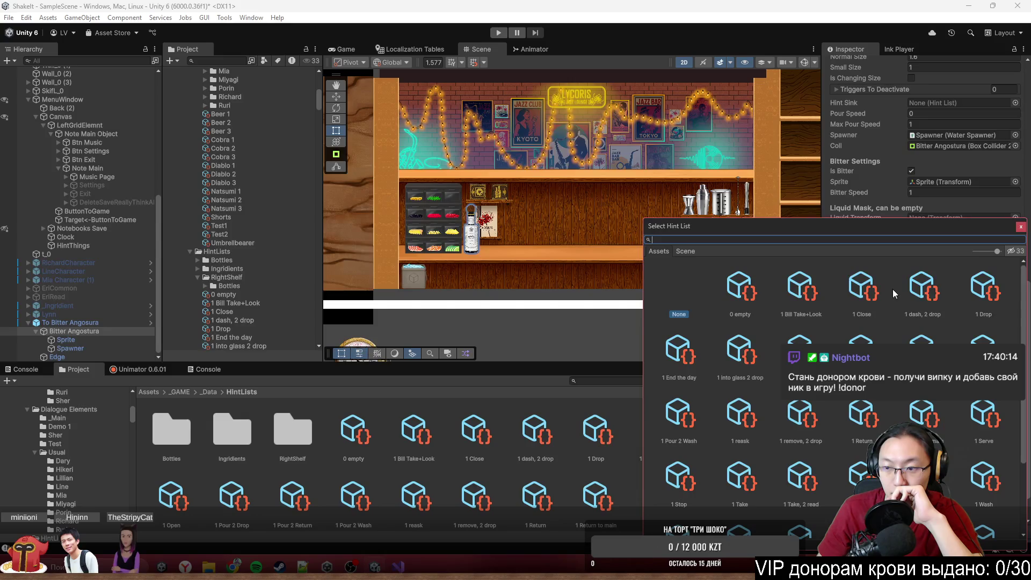
pyautogui.write('1 ta')
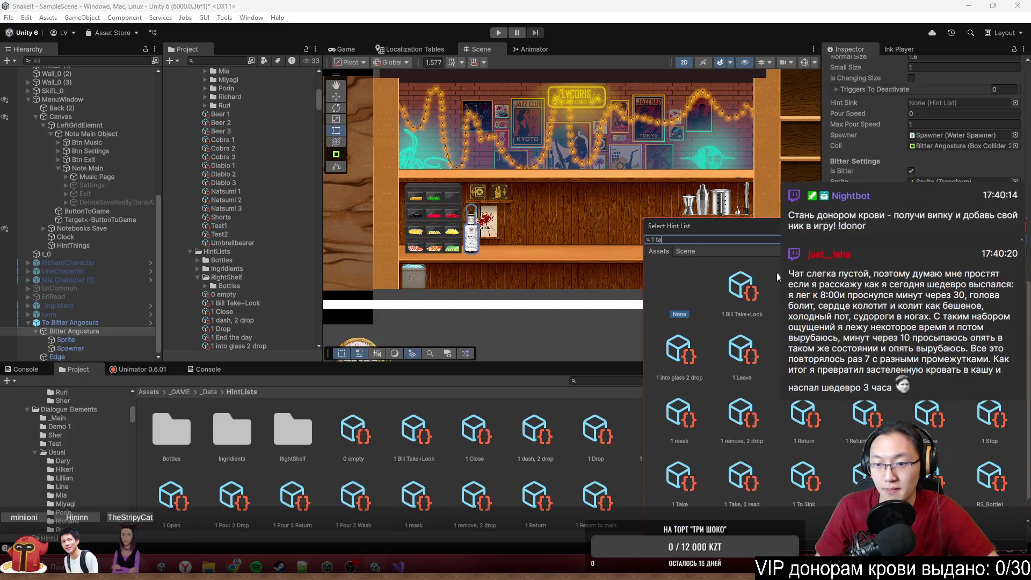
pyautogui.click(744, 287)
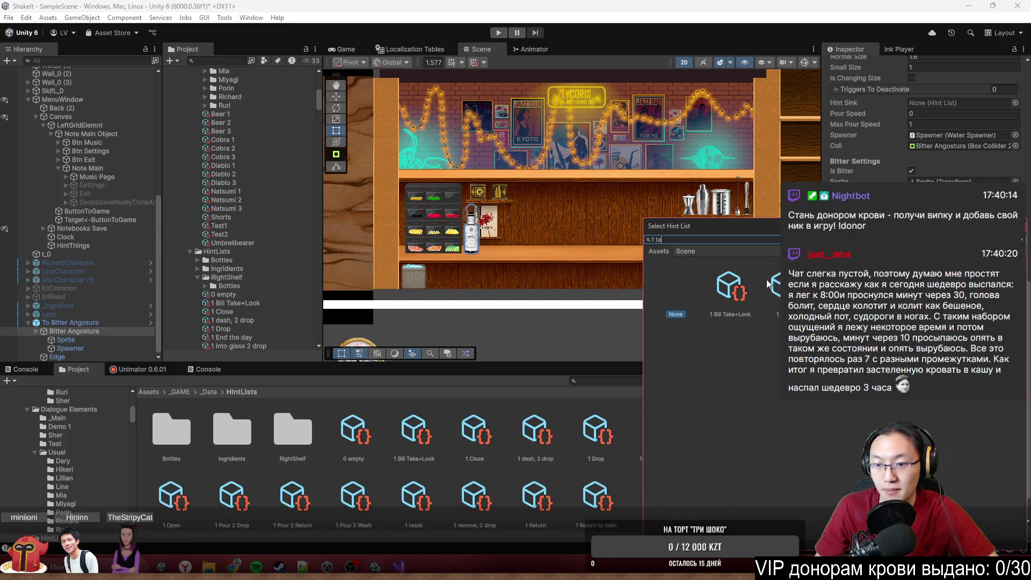
pyautogui.click(921, 420)
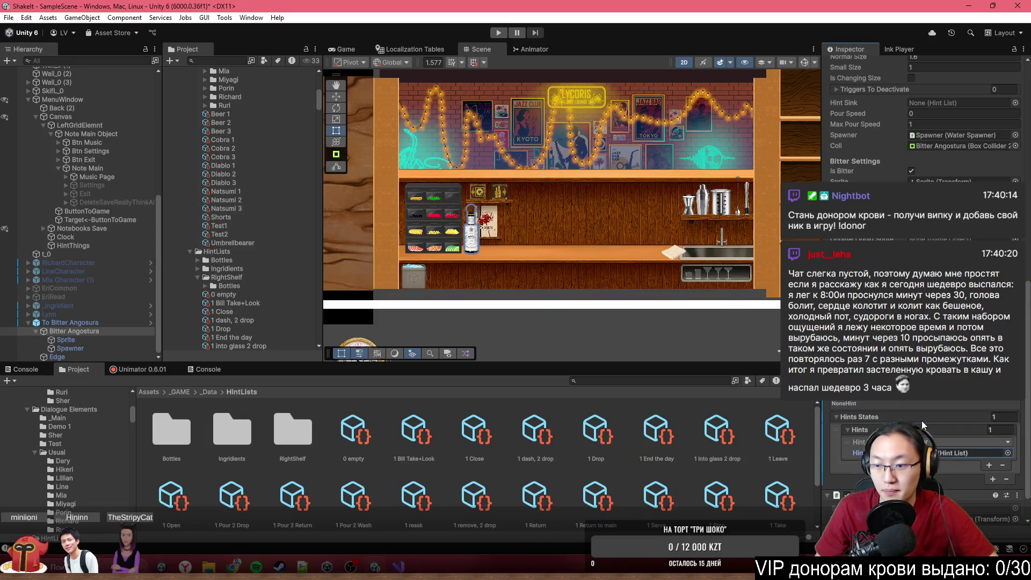
# Step: Add a second hint linked to the 1 into glass 2 drop list and start Play mode
pyautogui.click(989, 465)
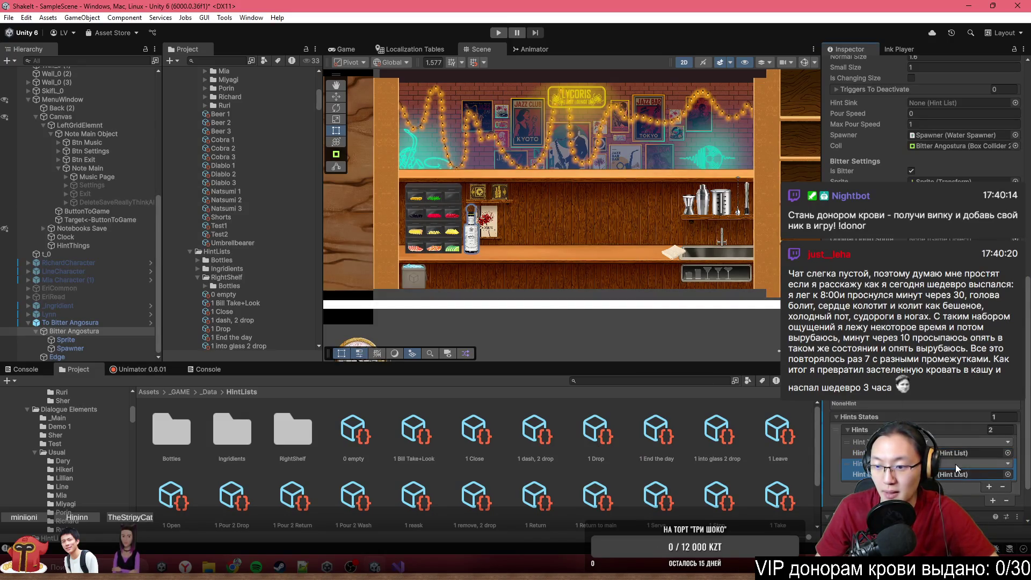
pyautogui.click(955, 464)
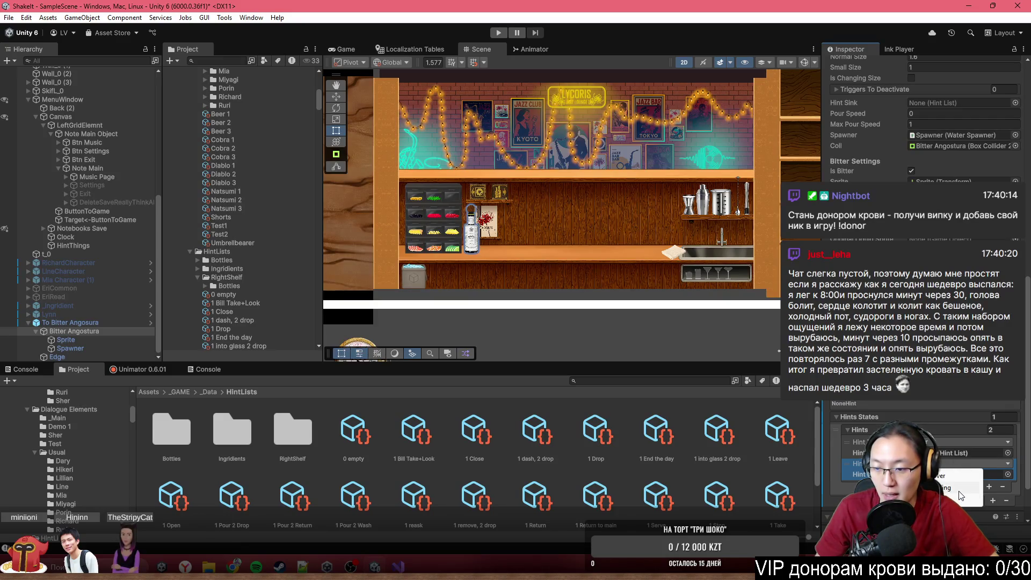
pyautogui.click(961, 495)
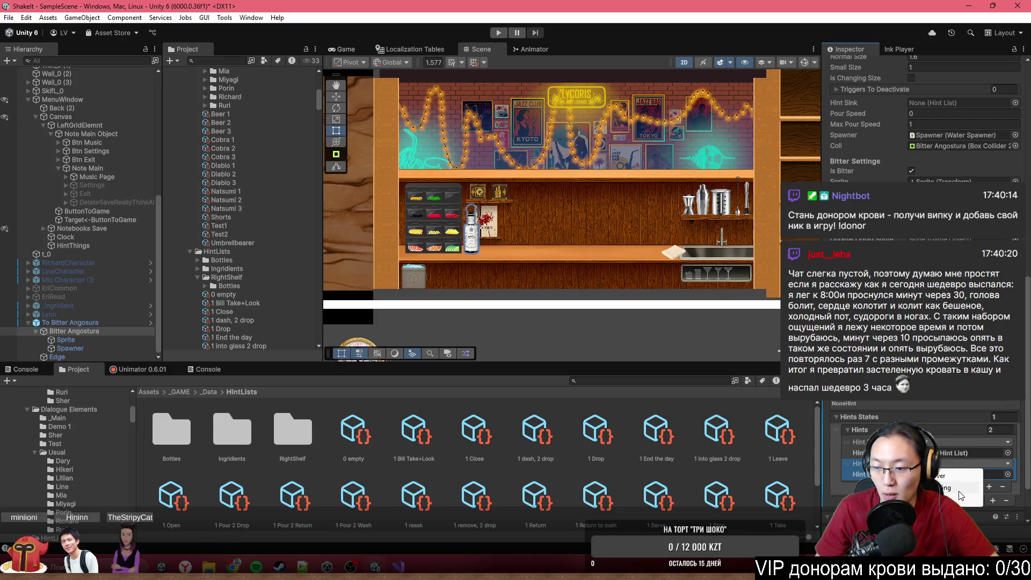
pyautogui.click(1007, 474)
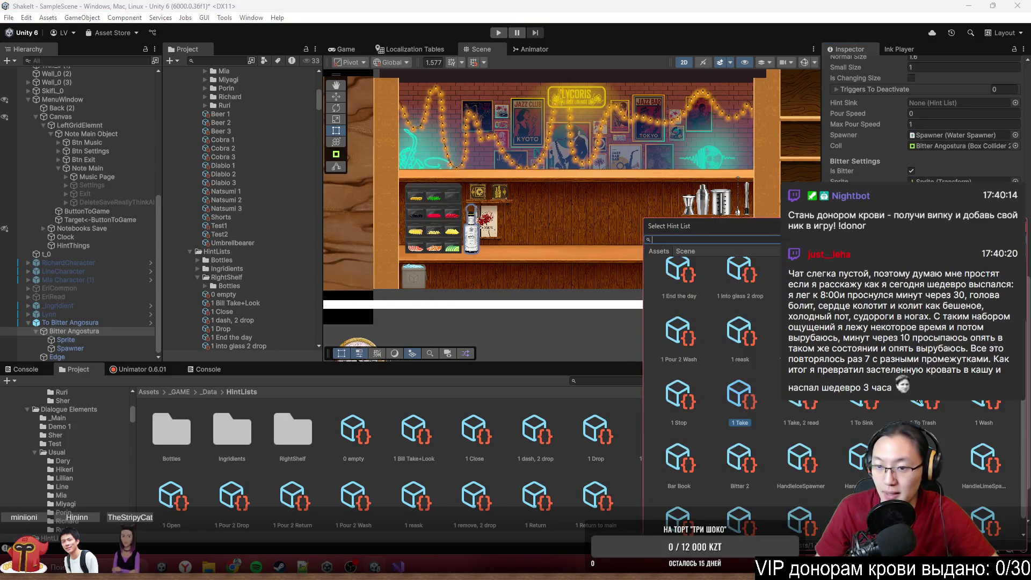
pyautogui.write('1')
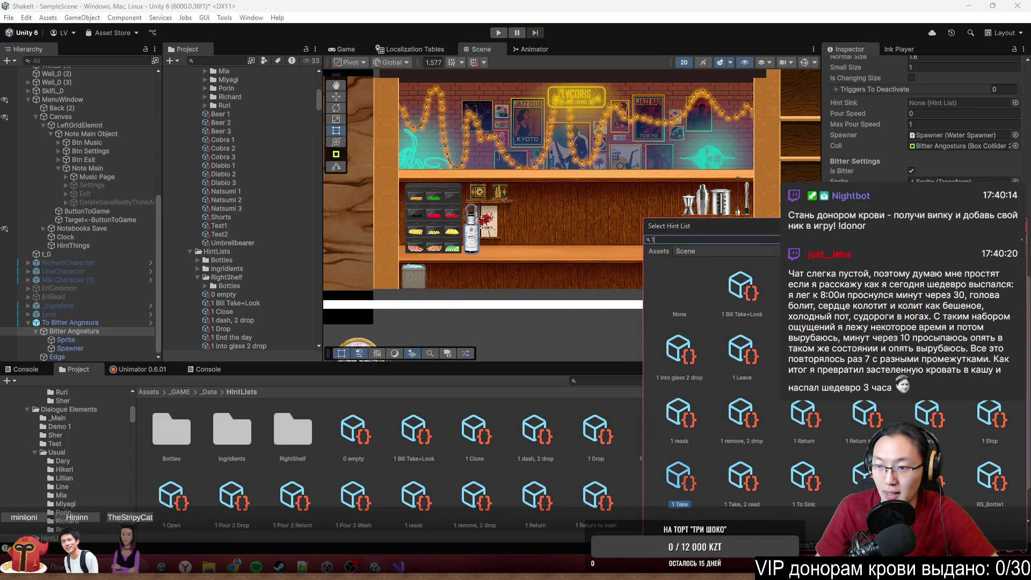
pyautogui.write(' in')
pyautogui.doubleClick(752, 303)
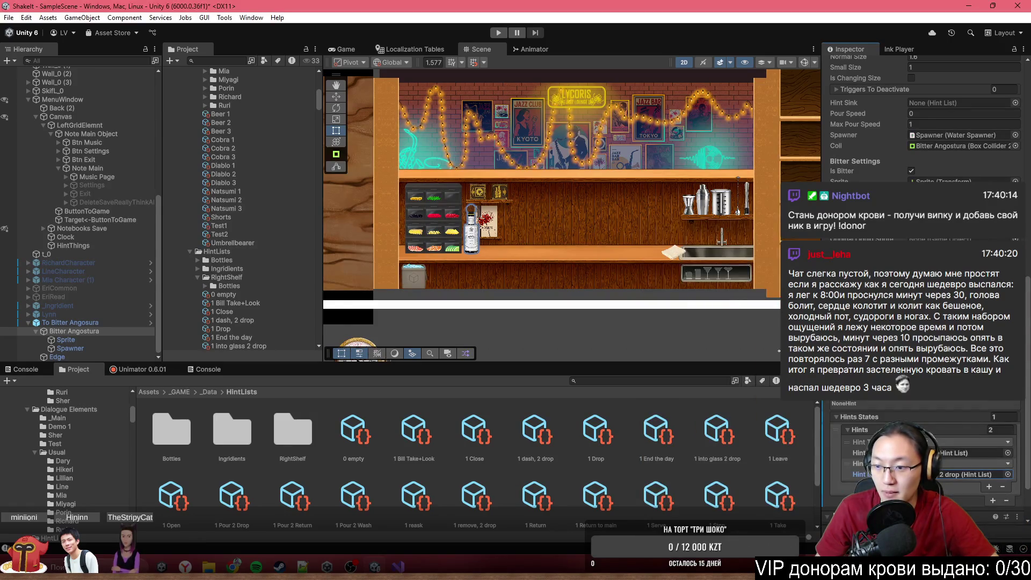
pyautogui.click(498, 33)
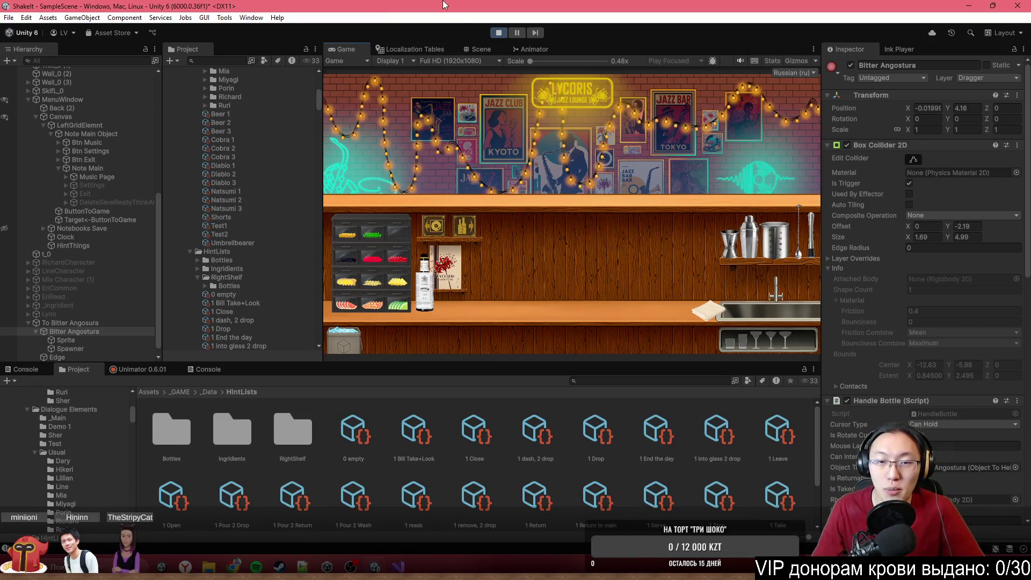
# Step: Maximize the Game view, pick up the Angostura bottle, and add three dashes to the jigger
pyautogui.hotkey('shift', 'space')
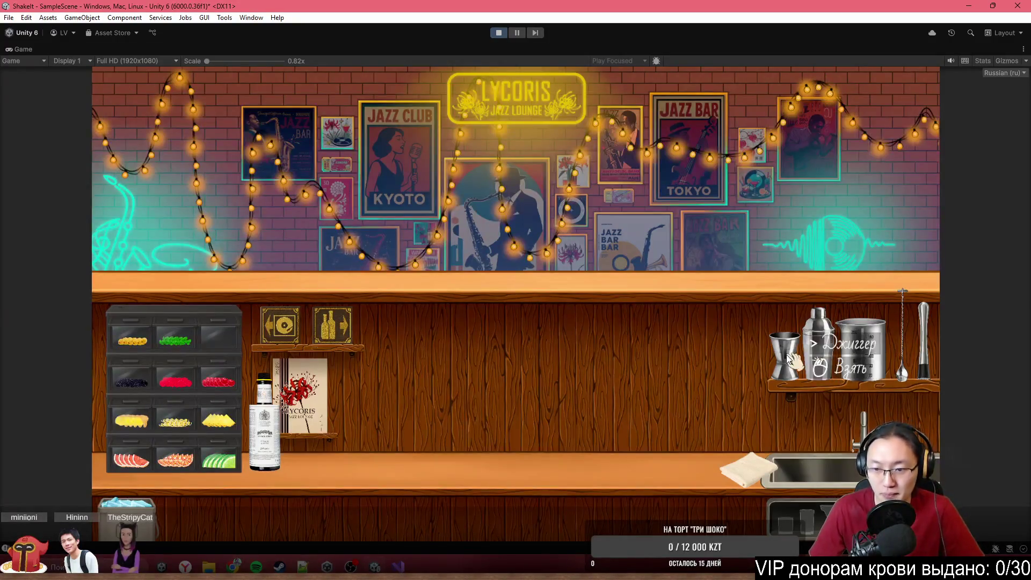
pyautogui.moveTo(370, 376)
pyautogui.mouseDown()
pyautogui.moveTo(488, 306)
pyautogui.moveTo(559, 299)
pyautogui.moveTo(617, 311)
pyautogui.moveTo(600, 316)
pyautogui.mouseUp()
pyautogui.click(277, 397)
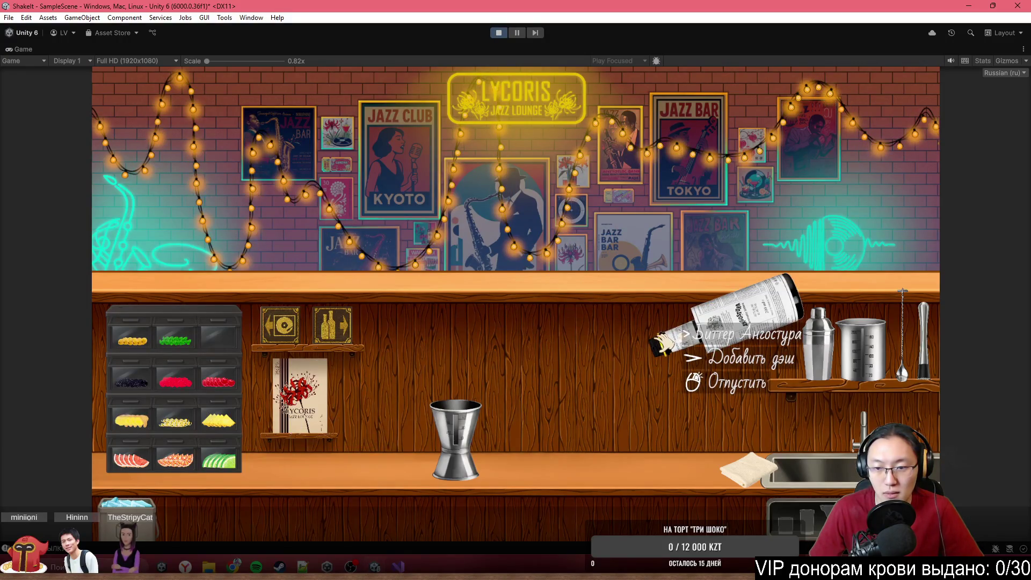
pyautogui.click(617, 336)
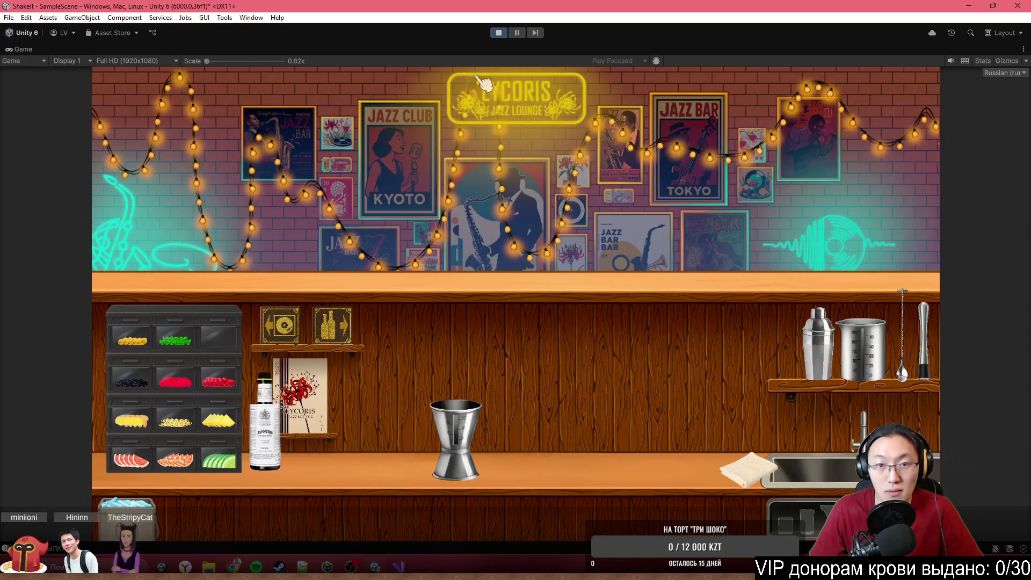
pyautogui.click(278, 395)
pyautogui.click(531, 292)
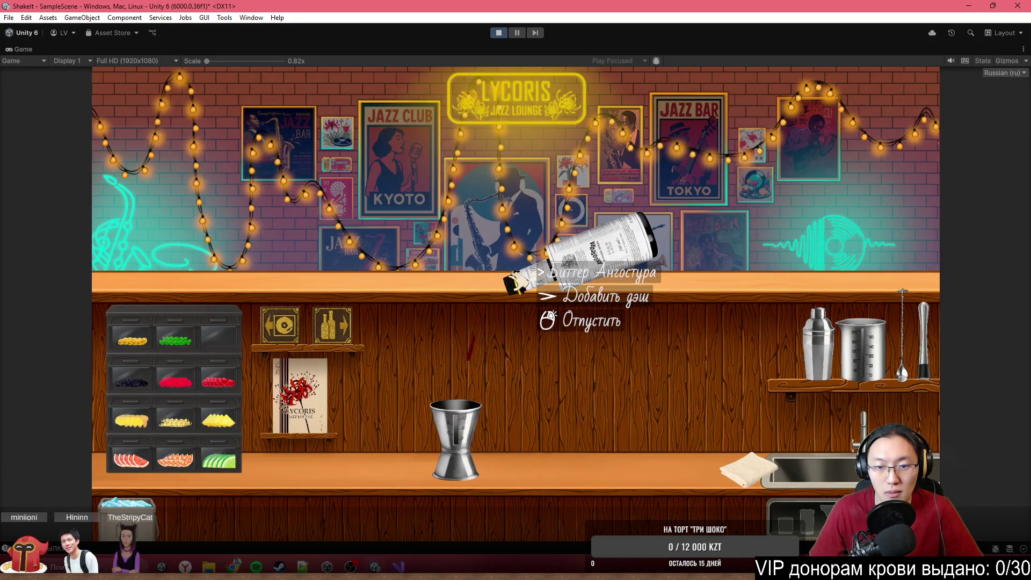
pyautogui.click(491, 276)
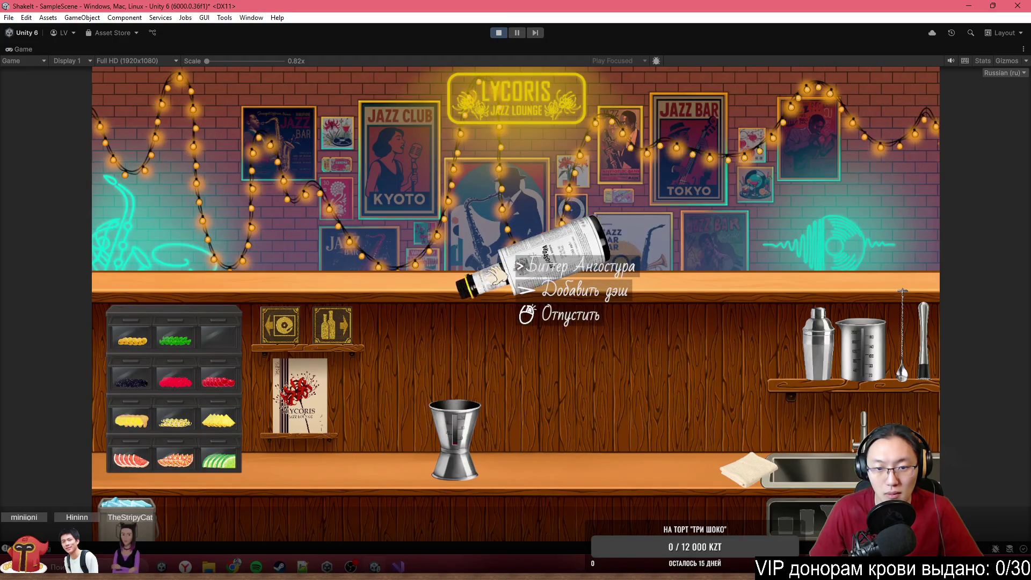
pyautogui.click(489, 279)
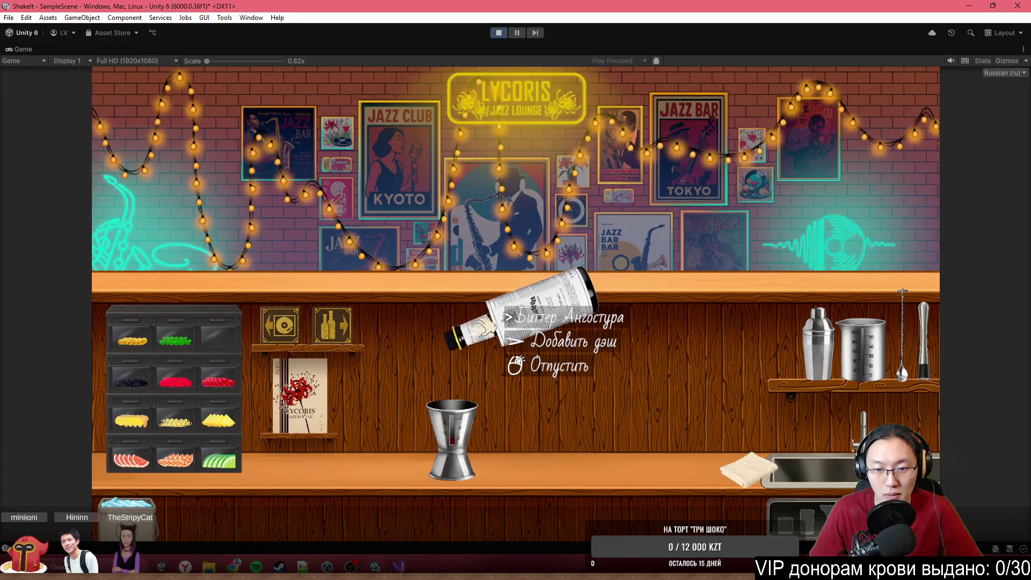
# Step: Return the bitters bottle to its shelf and stop the game
pyautogui.click(484, 323)
pyautogui.click(573, 183)
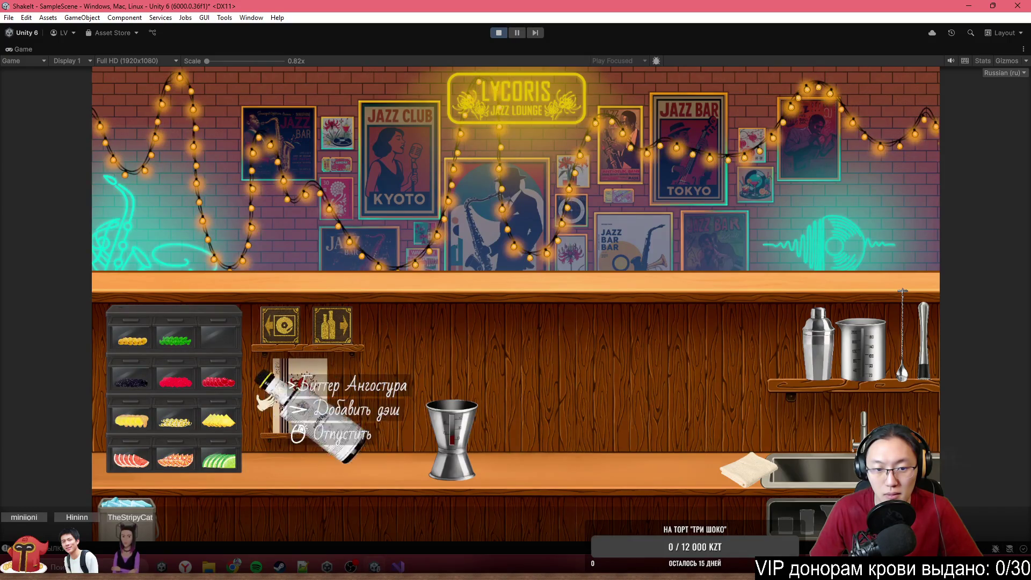
pyautogui.click(510, 70)
pyautogui.click(499, 32)
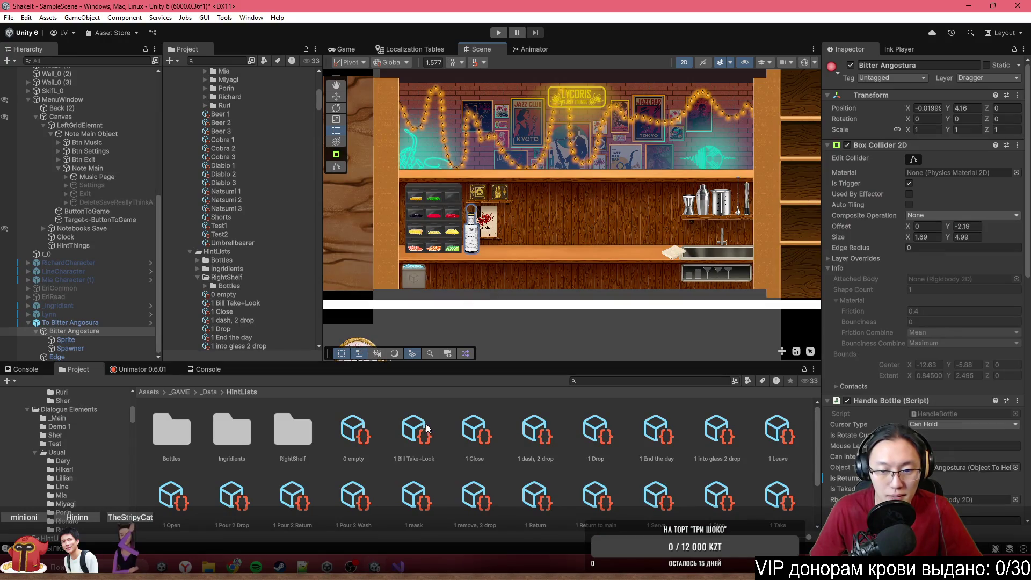
# Step: Set the 1 dash, 2 drop first hint to LMB and the 1 Drop hint to RMB
pyautogui.click(536, 436)
pyautogui.click(955, 126)
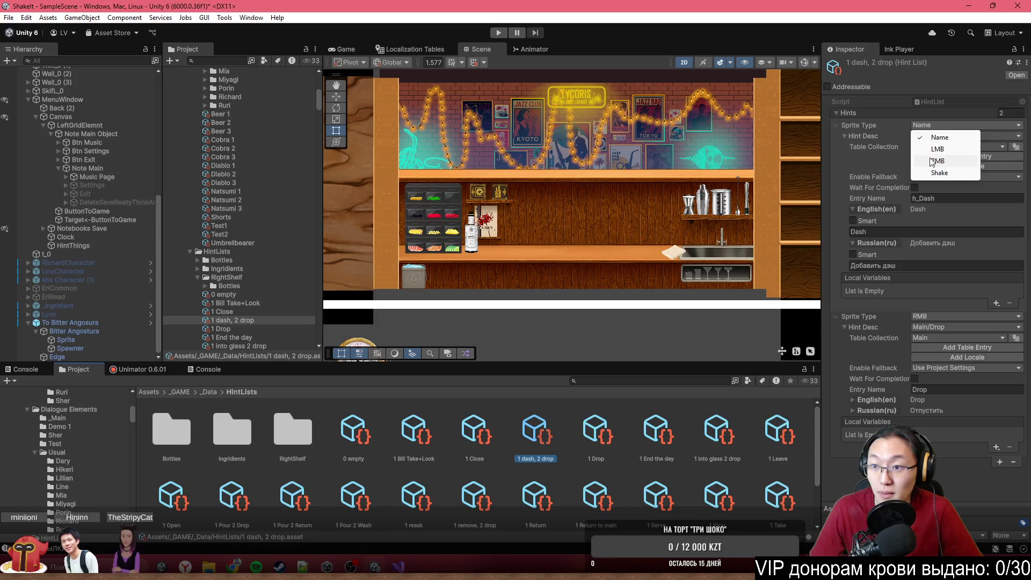
pyautogui.click(939, 150)
pyautogui.click(593, 429)
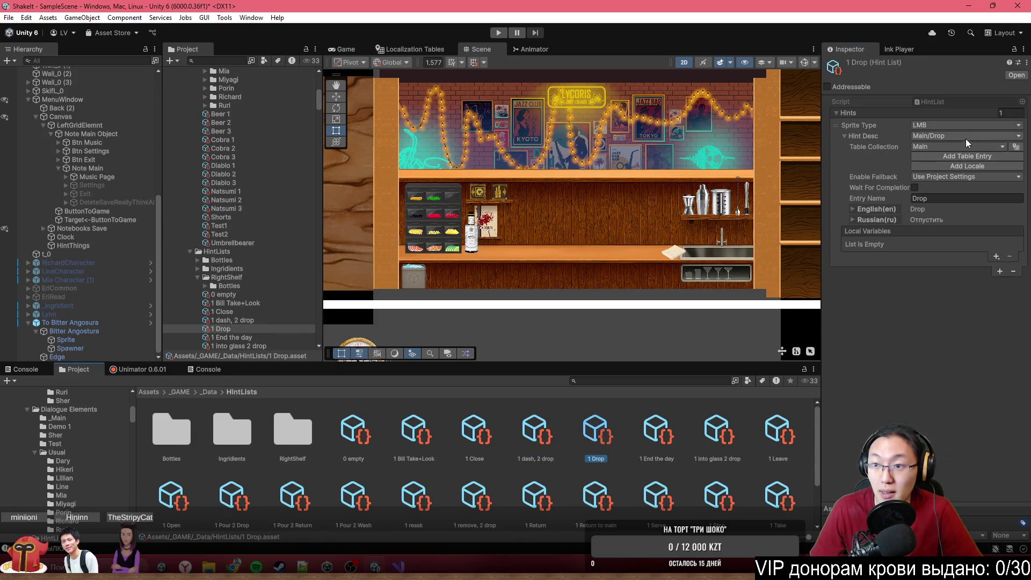
pyautogui.click(967, 124)
pyautogui.click(937, 161)
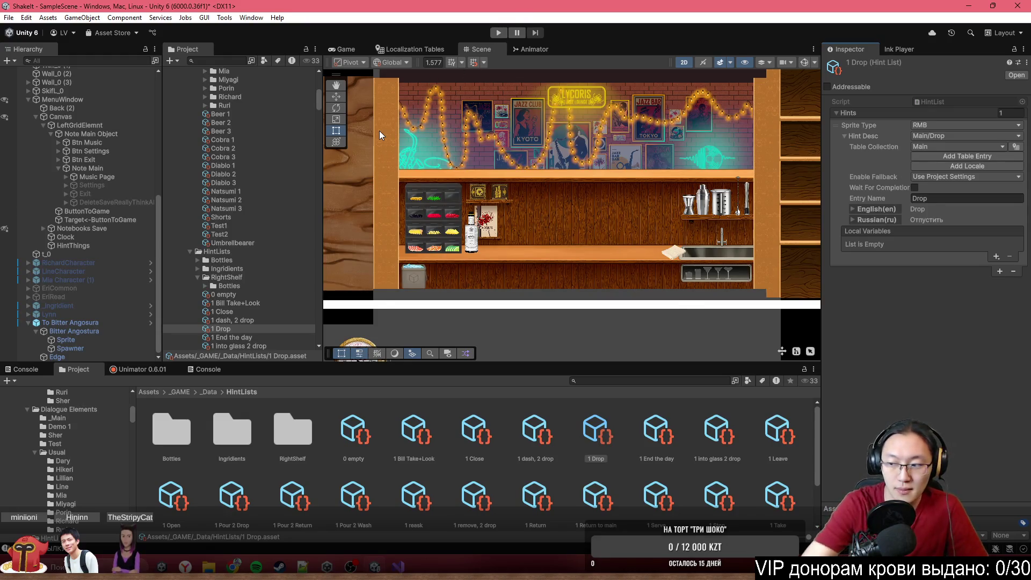
# Step: Start the game maximized, dash bitters into the jigger, and release the bottle back to its shelf
pyautogui.click(498, 32)
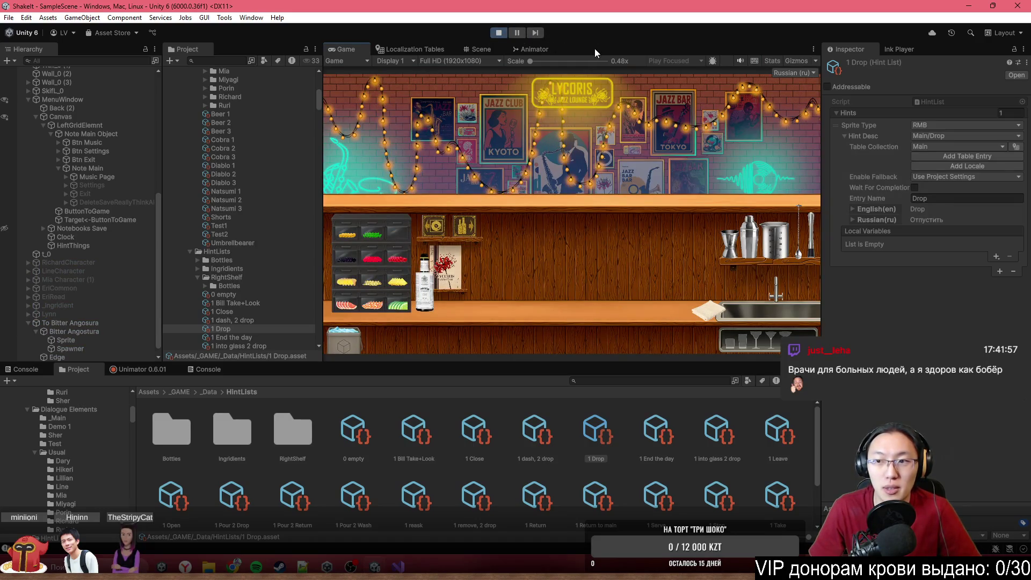
pyautogui.hotkey('shift', 'space')
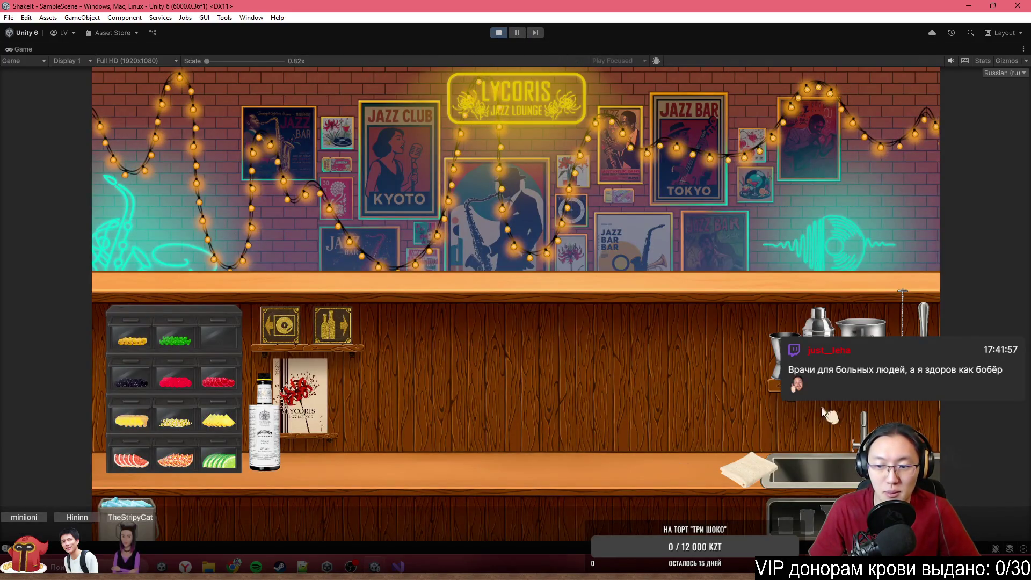
pyautogui.click(779, 359)
pyautogui.click(264, 419)
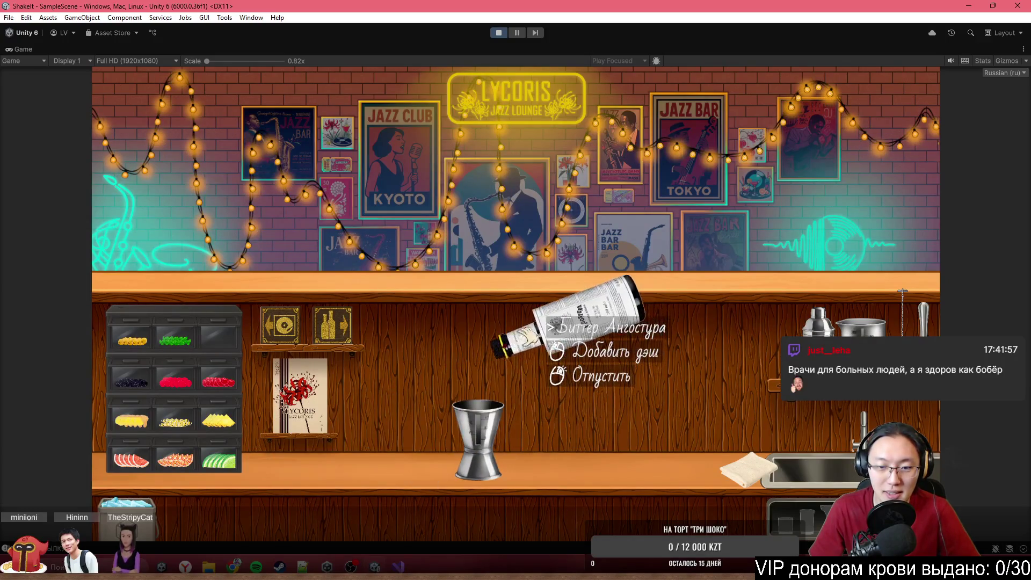
pyautogui.click(529, 306)
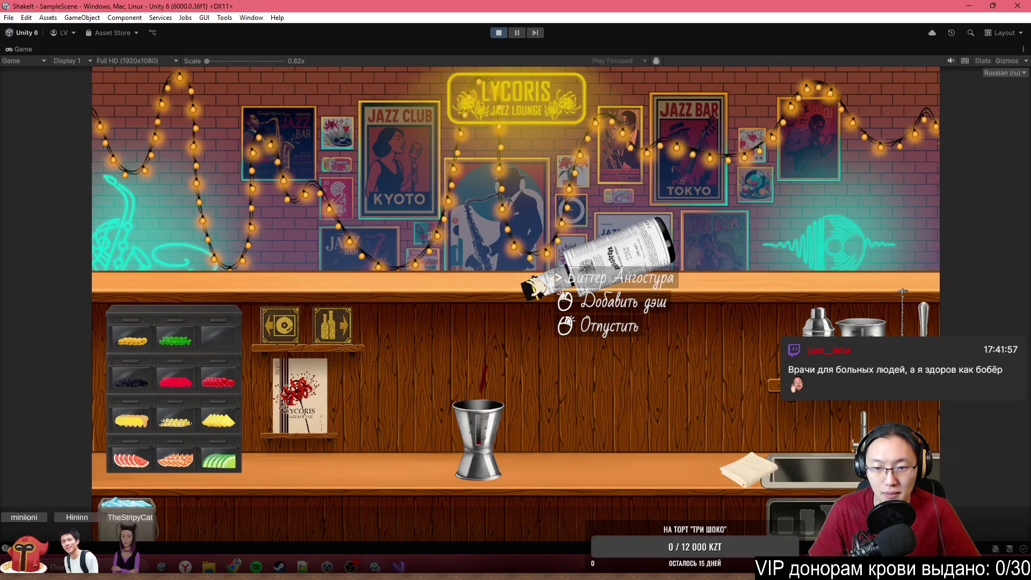
pyautogui.rightClick(537, 287)
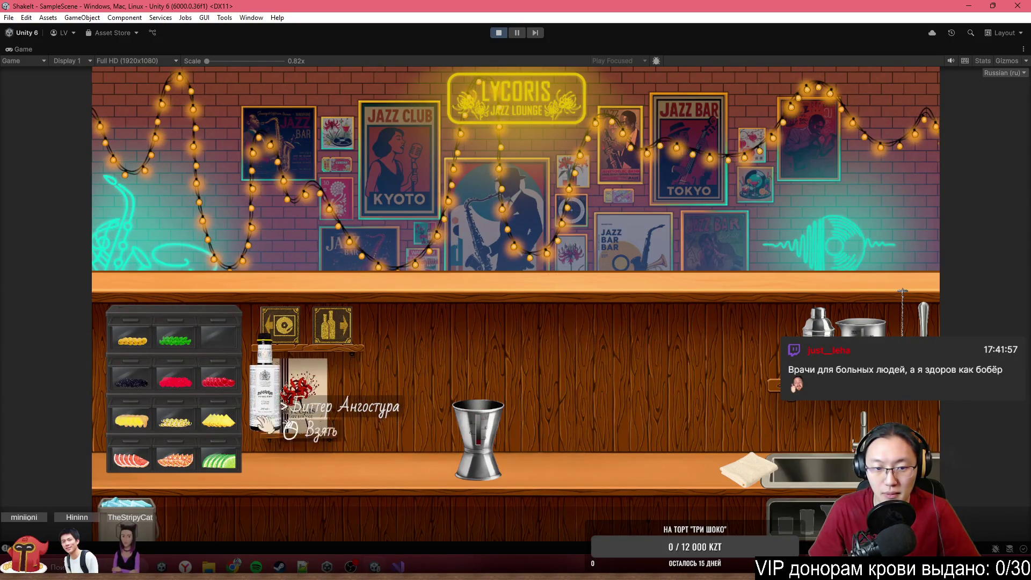
pyautogui.click(267, 413)
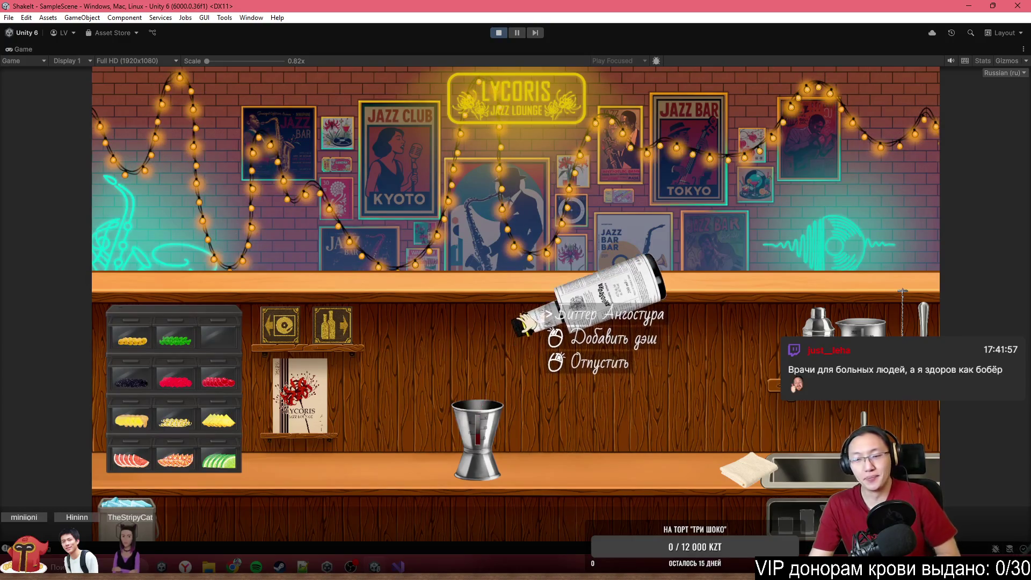
pyautogui.rightClick(532, 338)
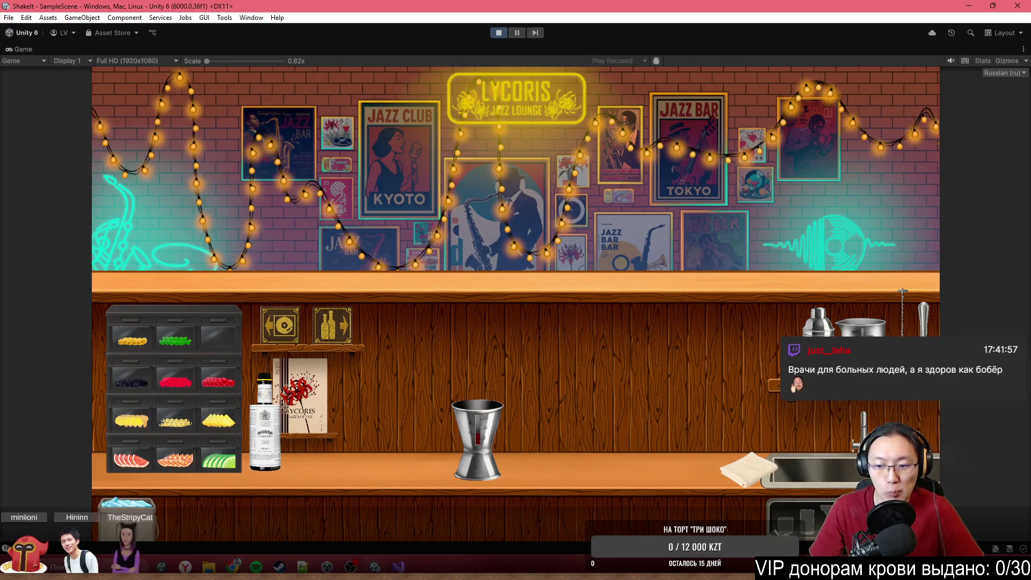
# Step: Set a highball glass on the counter and put the bar spoon into it
pyautogui.click(537, 376)
pyautogui.click(266, 419)
pyautogui.rightClick(752, 333)
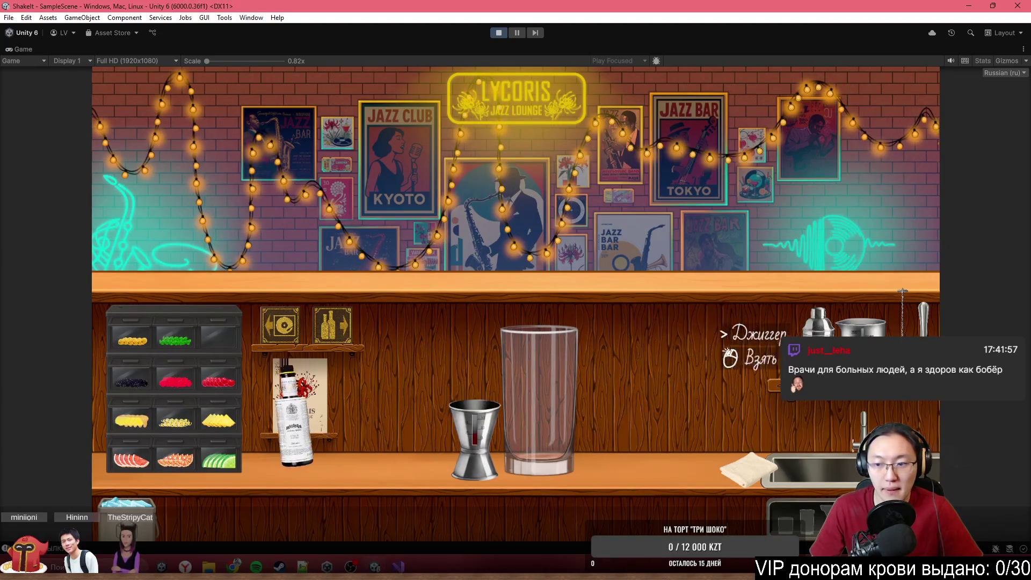
pyautogui.click(902, 317)
# Step: Grab the Angostura bottle and pour six dashes of bitters into the glass
pyautogui.click(537, 387)
pyautogui.click(293, 398)
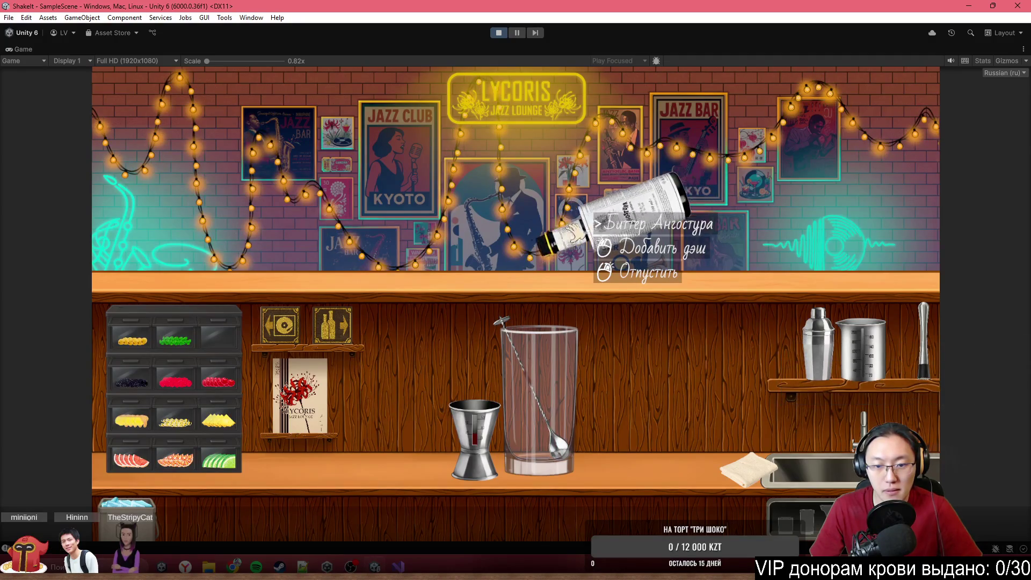
pyautogui.click(599, 228)
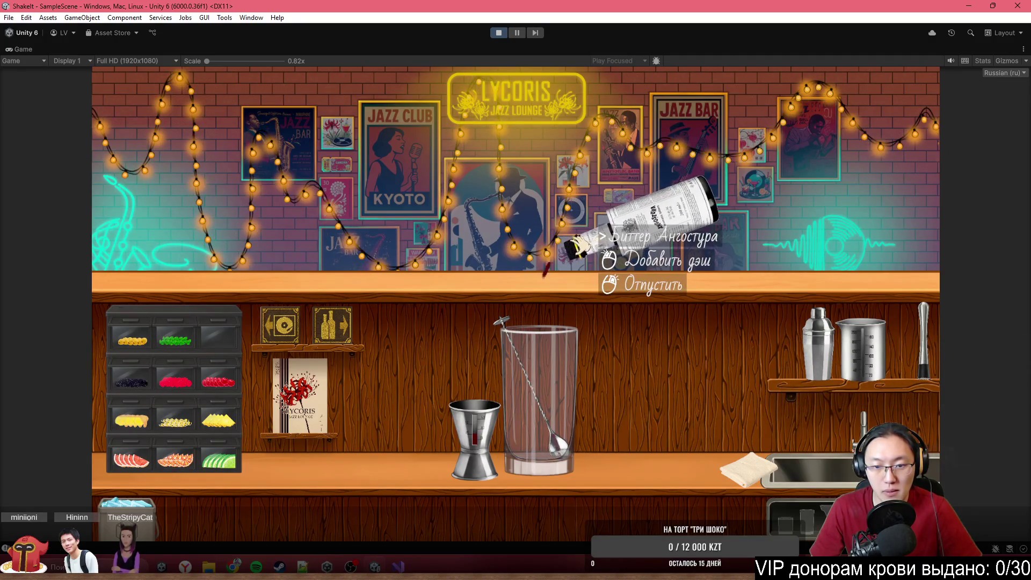
pyautogui.click(598, 237)
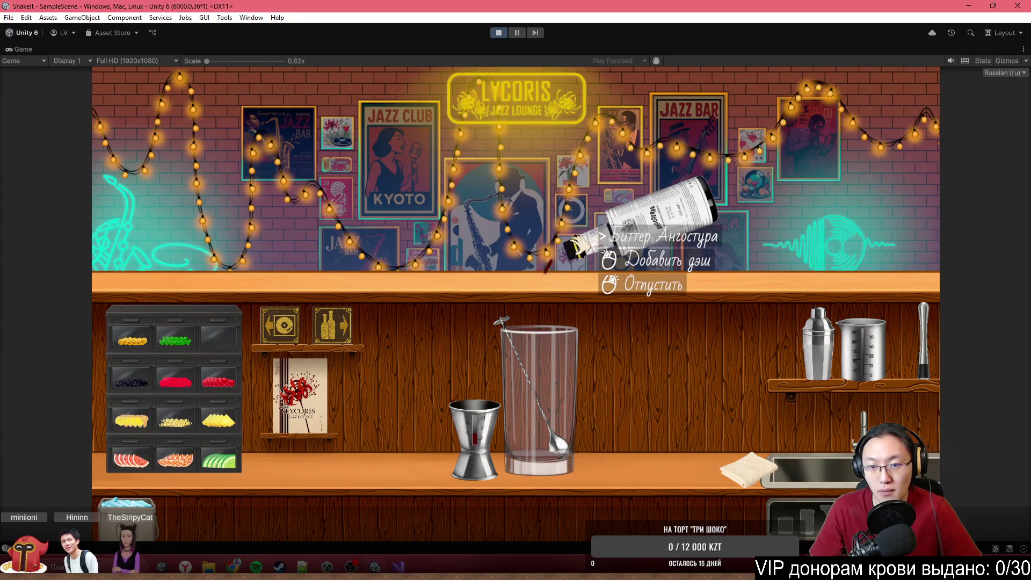
pyautogui.click(579, 244)
pyautogui.click(577, 246)
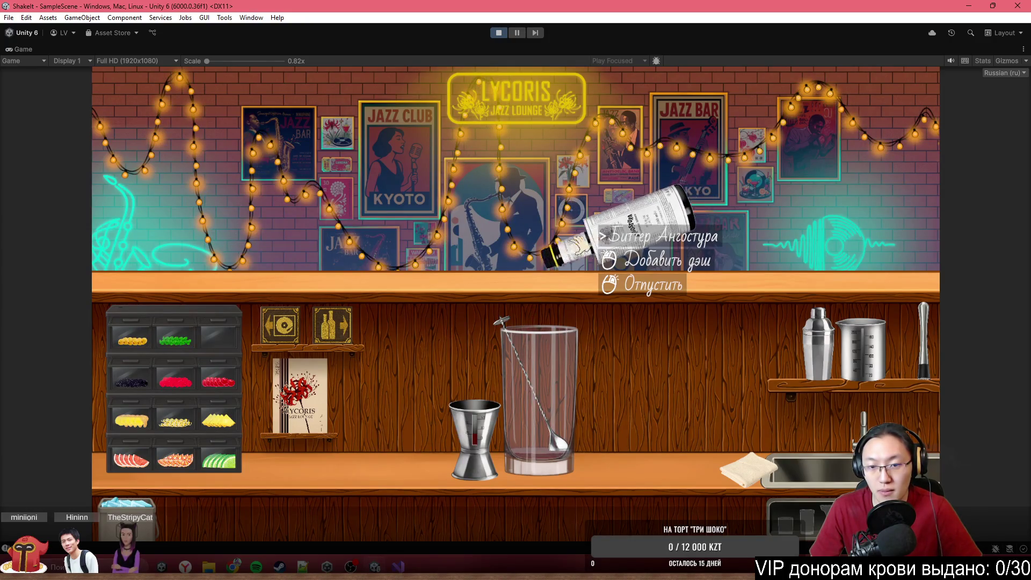
pyautogui.click(580, 245)
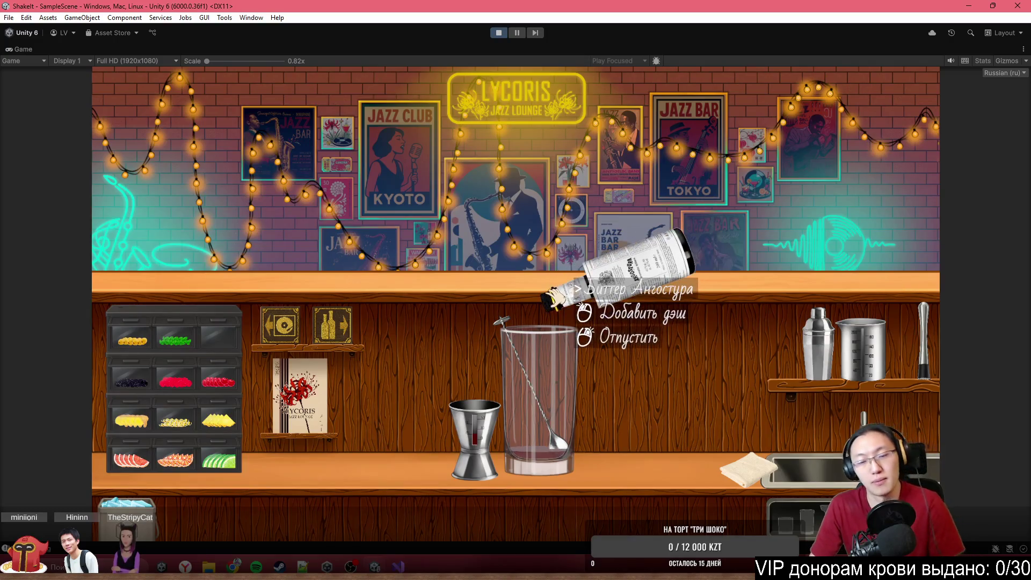
pyautogui.click(577, 301)
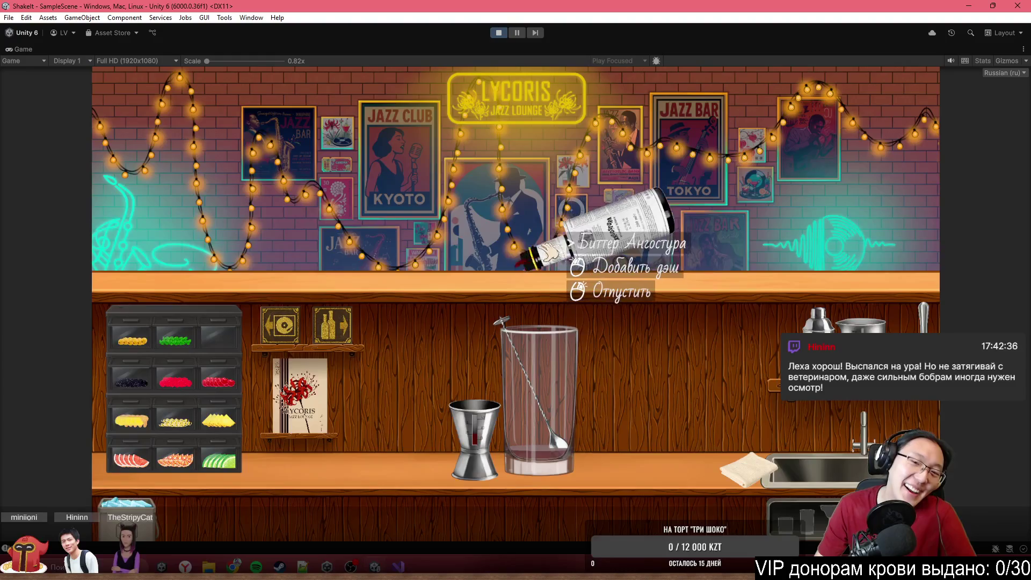
# Step: Release the Angostura bottle to its shelf and hang the bar spoon back on its rack
pyautogui.rightClick(561, 255)
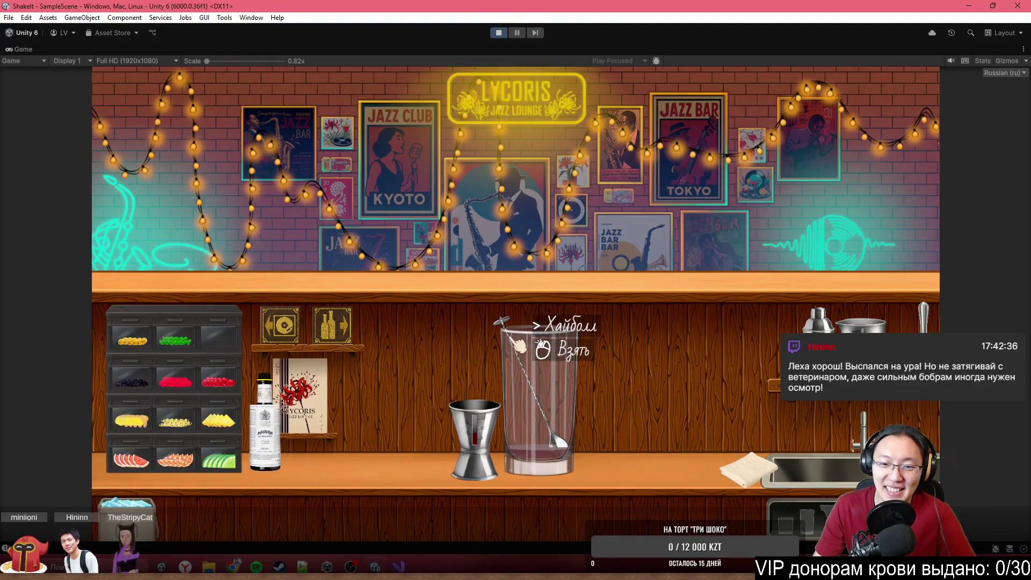
pyautogui.click(501, 330)
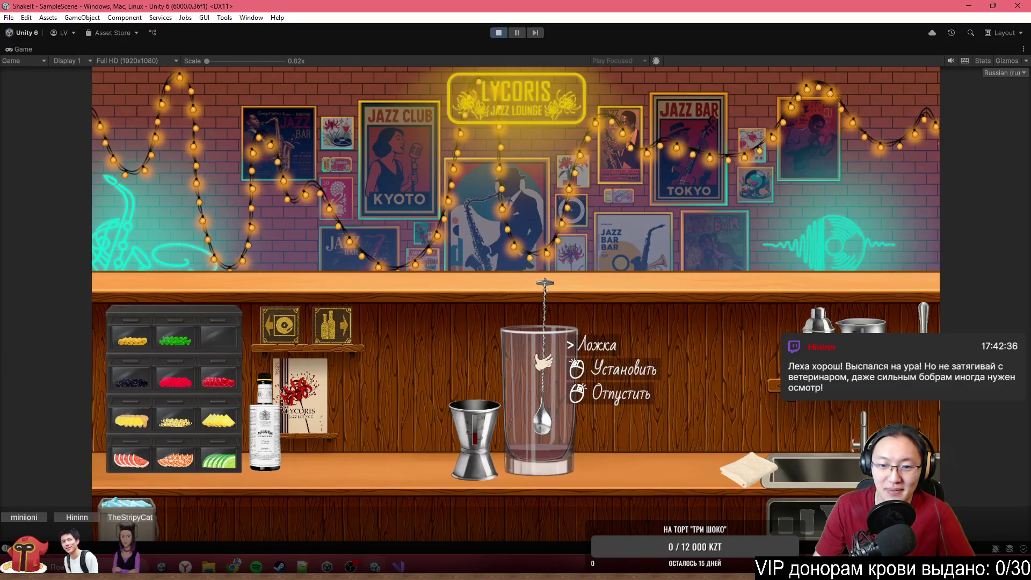
pyautogui.click(555, 336)
pyautogui.click(575, 283)
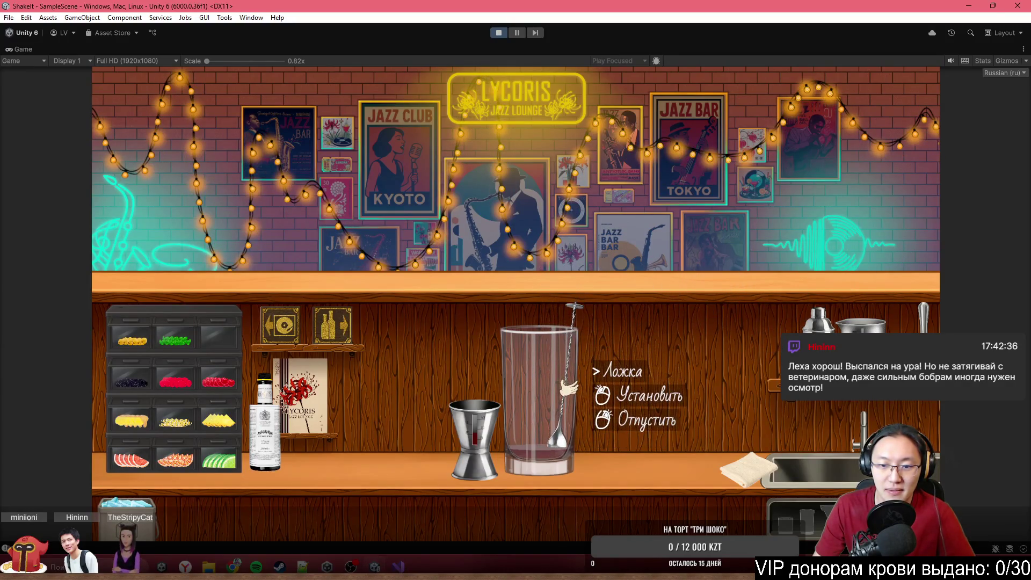
pyautogui.click(496, 405)
pyautogui.click(497, 405)
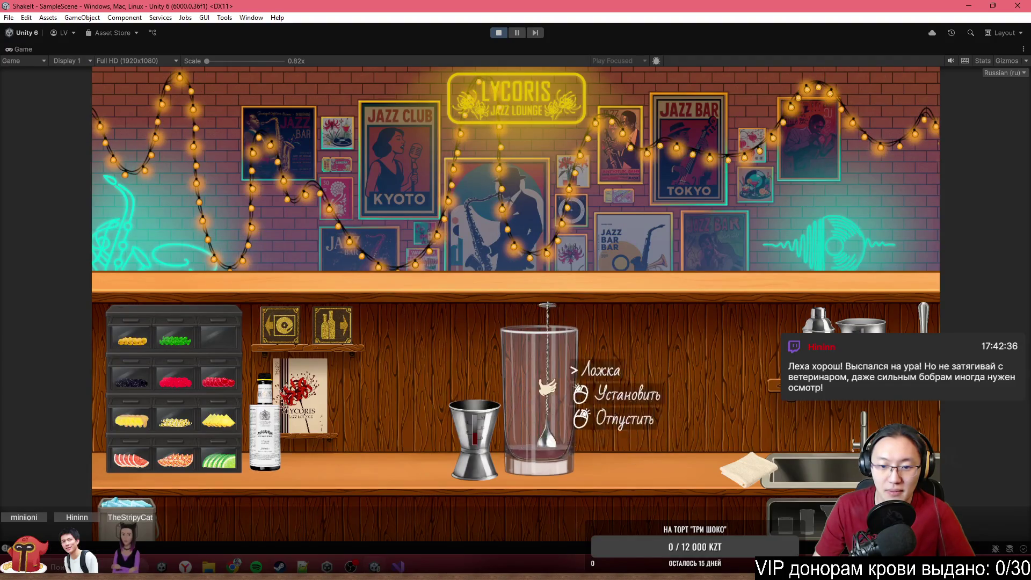
pyautogui.click(587, 395)
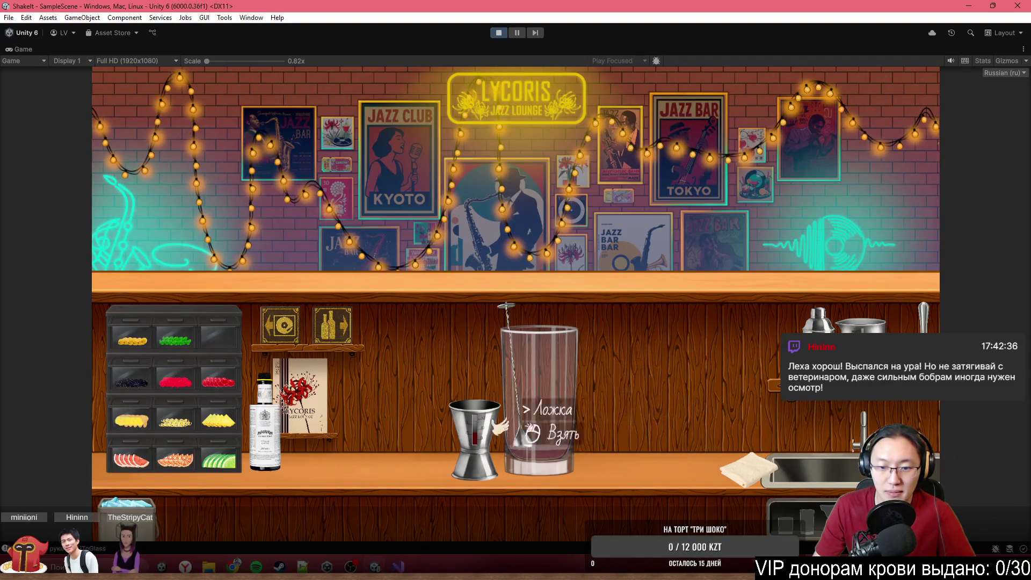
pyautogui.click(558, 424)
pyautogui.click(762, 271)
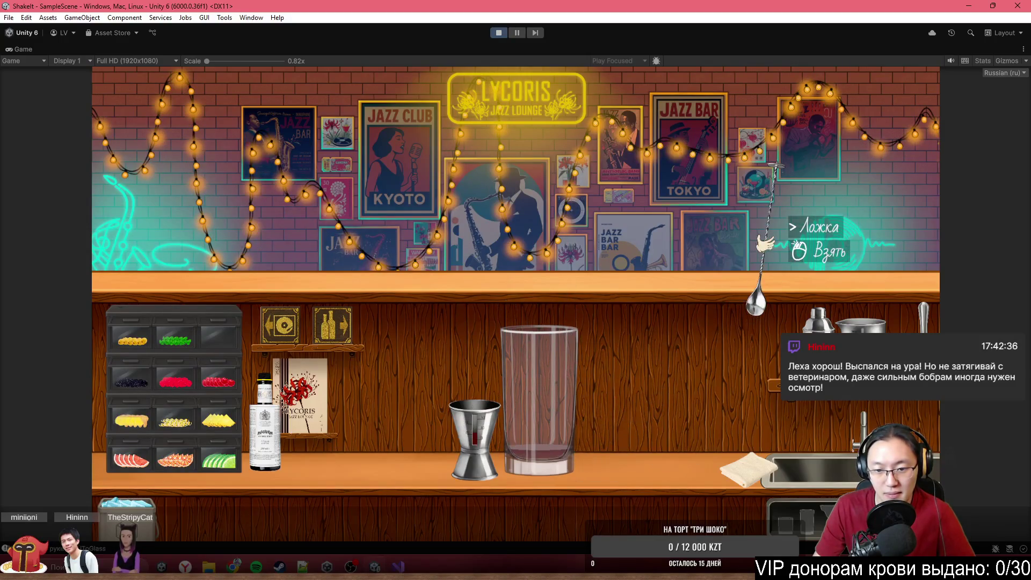
# Step: Clear the highball glass and jigger off the counter and stop the game
pyautogui.click(587, 380)
pyautogui.click(752, 456)
pyautogui.click(475, 435)
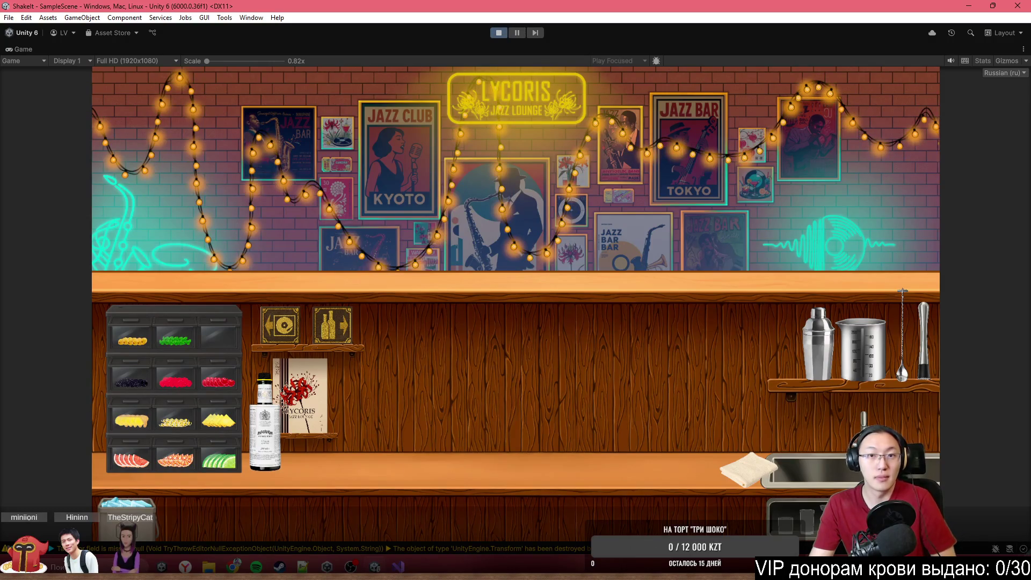
pyautogui.click(504, 33)
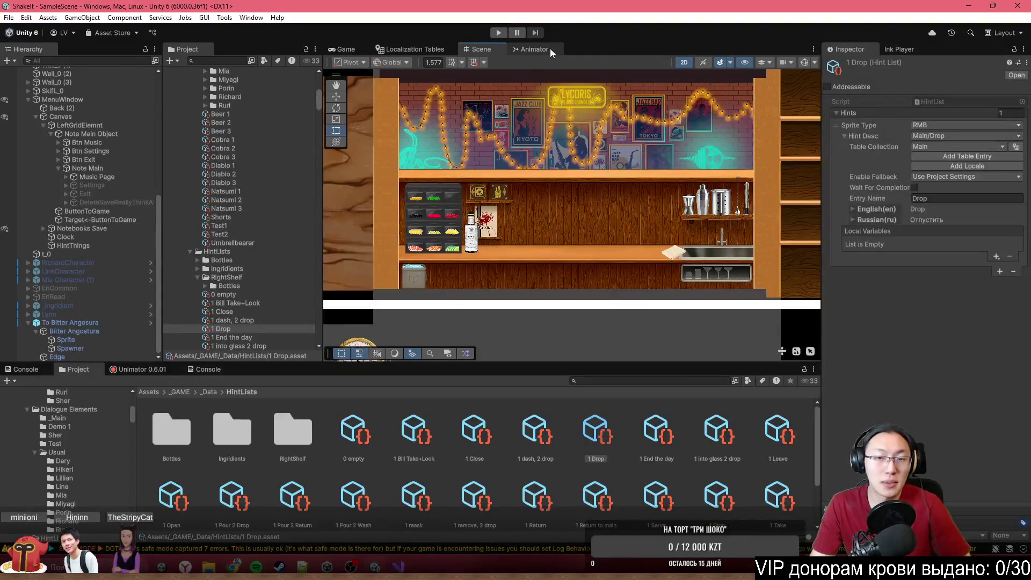
# Step: Apply all of the To Bitter Angosura bottle's prefab overrides, then minimize Unity
pyautogui.scroll(6, 462, 222)
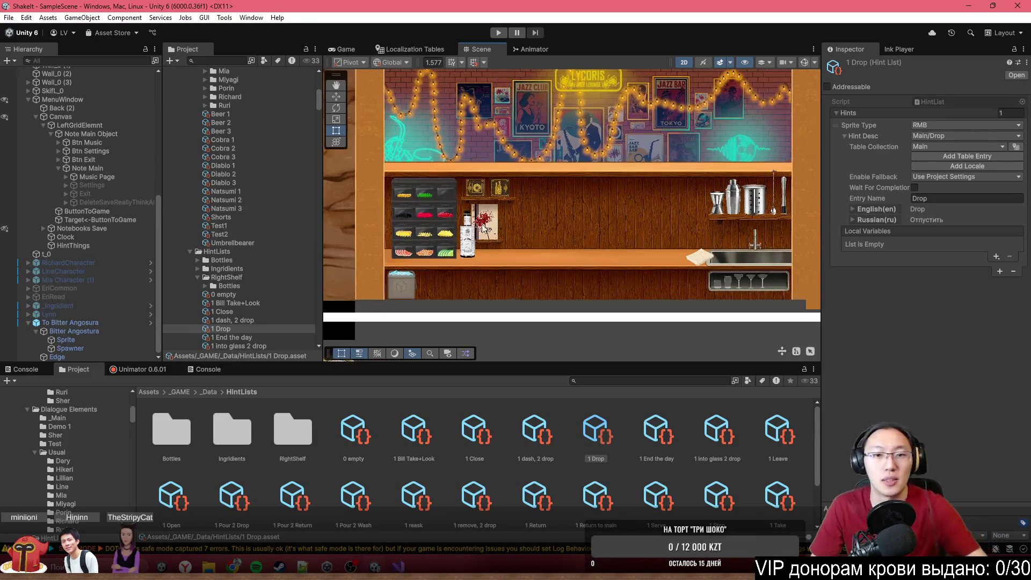
pyautogui.click(499, 206)
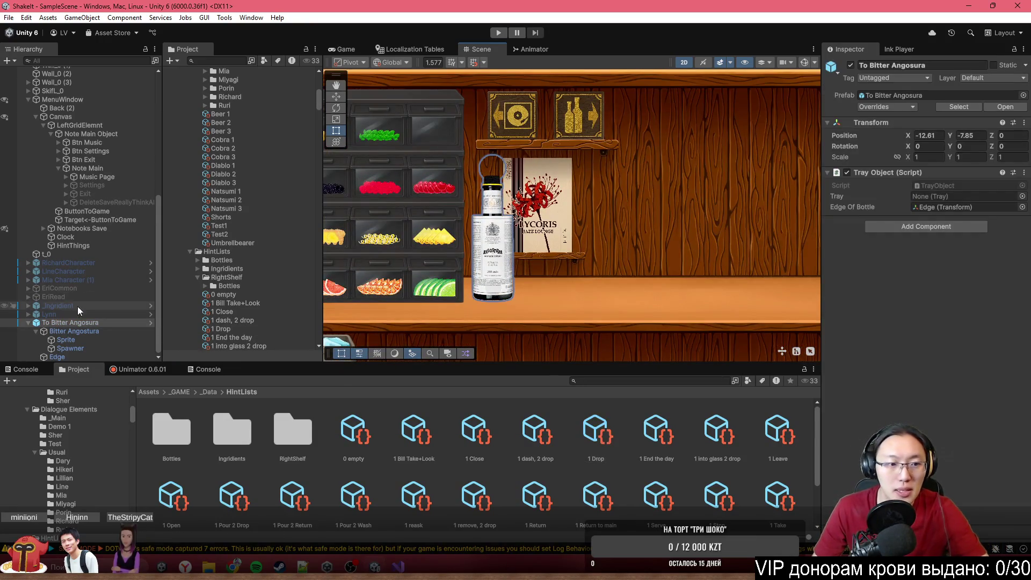
pyautogui.click(897, 106)
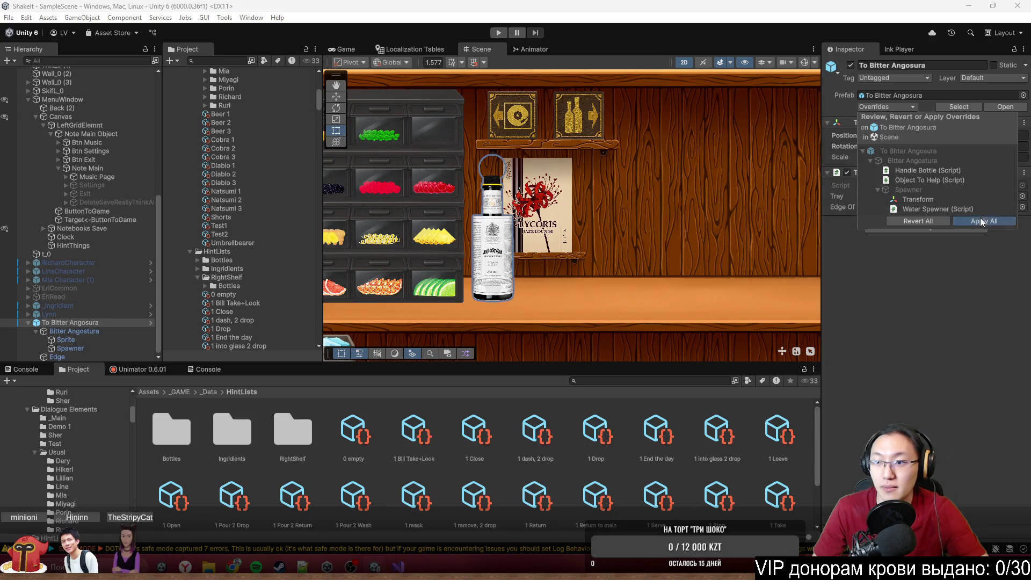
pyautogui.click(980, 218)
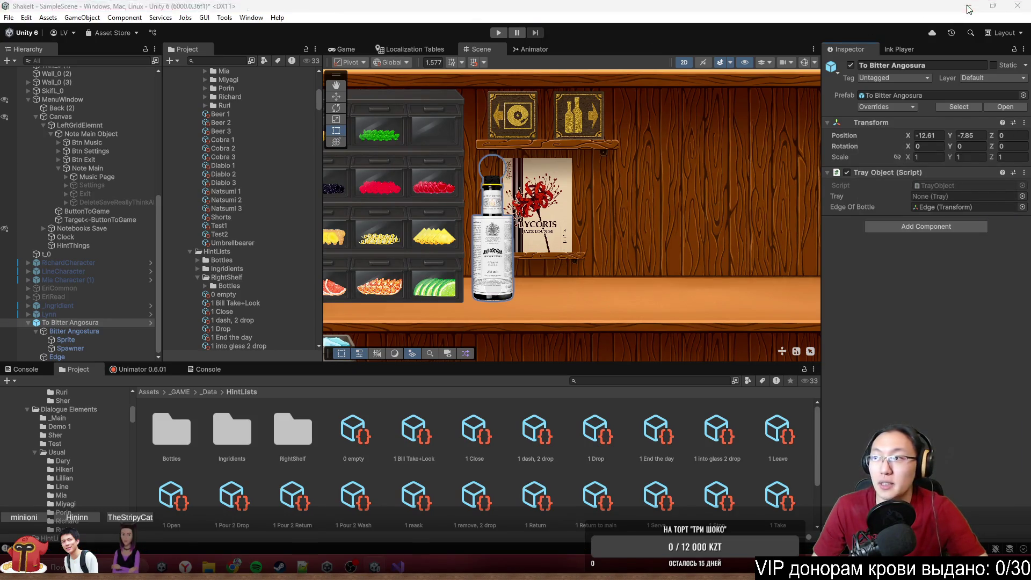
pyautogui.click(968, 5)
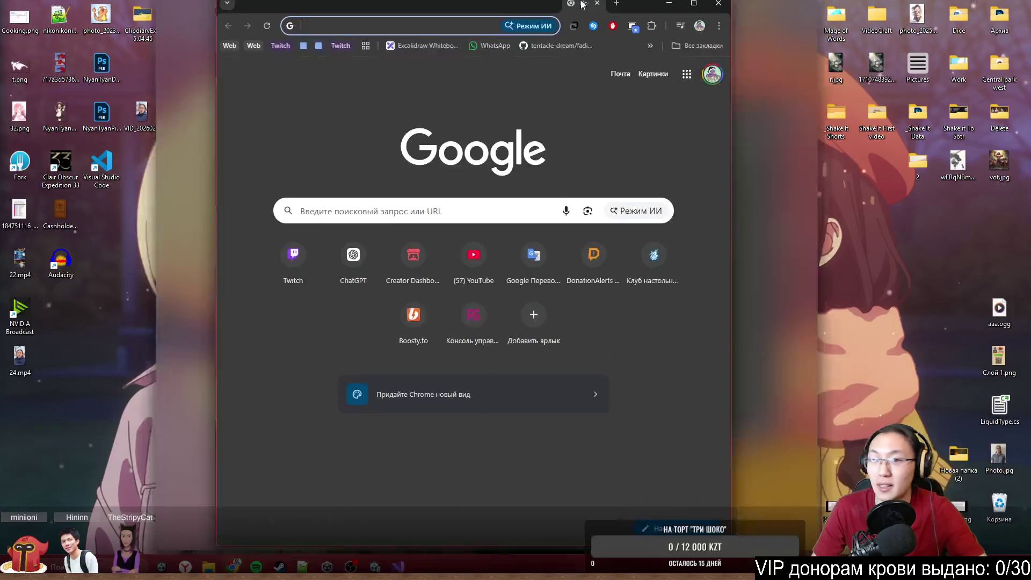
# Step: Maximize Chrome, search 'google tables', and open Google Sheets from the results
pyautogui.doubleClick(582, 5)
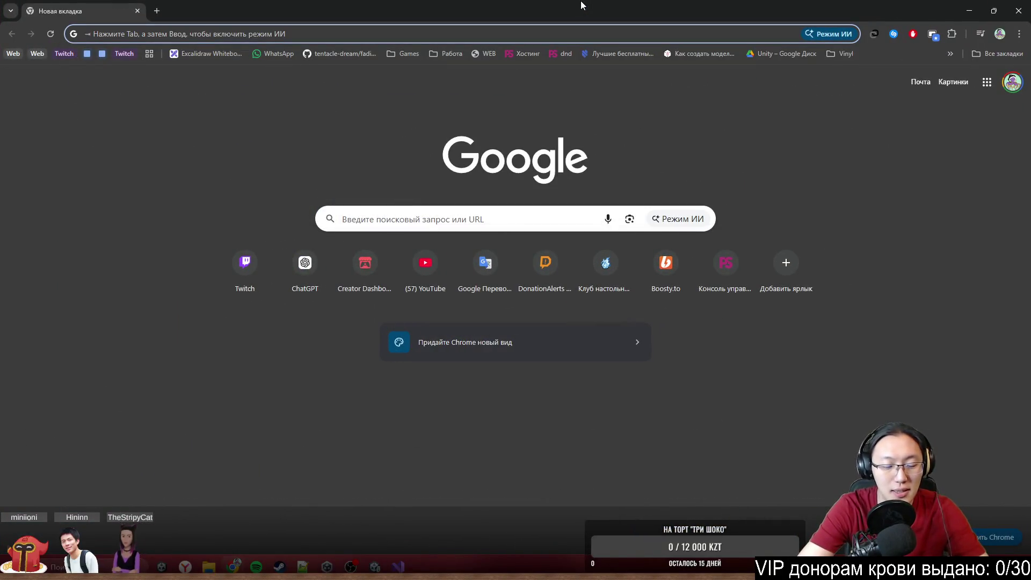
pyautogui.write('goodl')
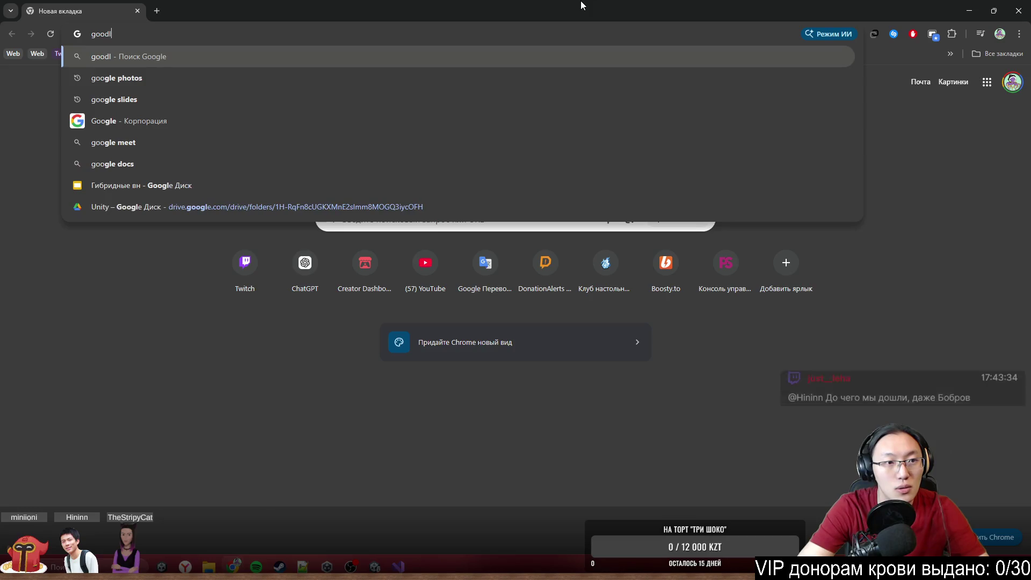
pyautogui.write('gle')
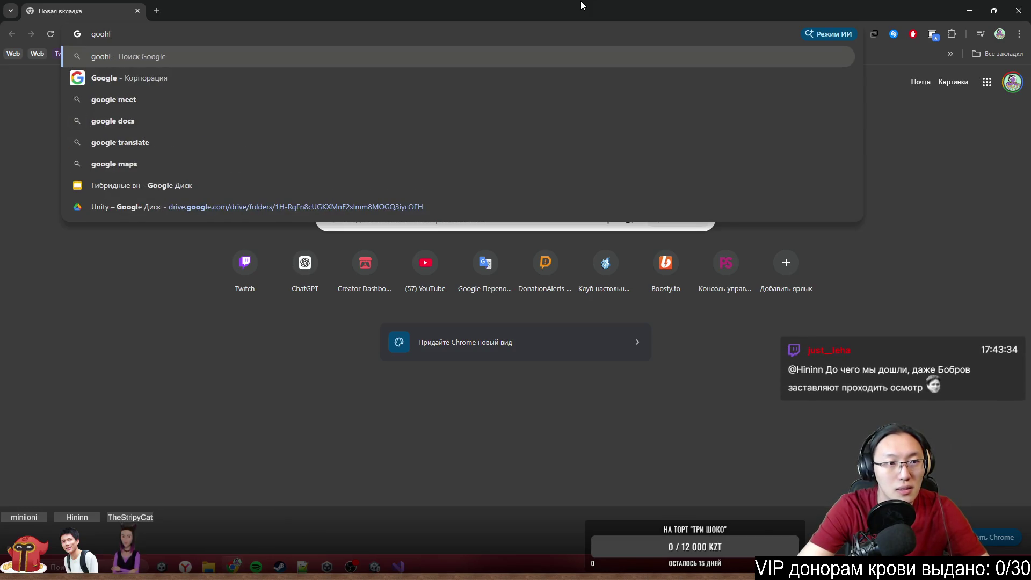
pyautogui.write('ta')
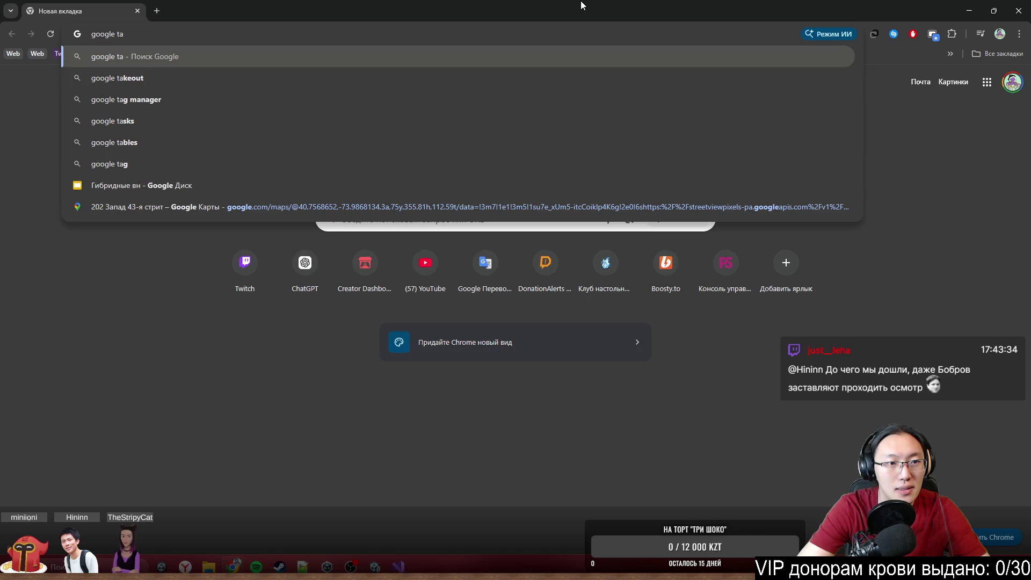
pyautogui.write('n')
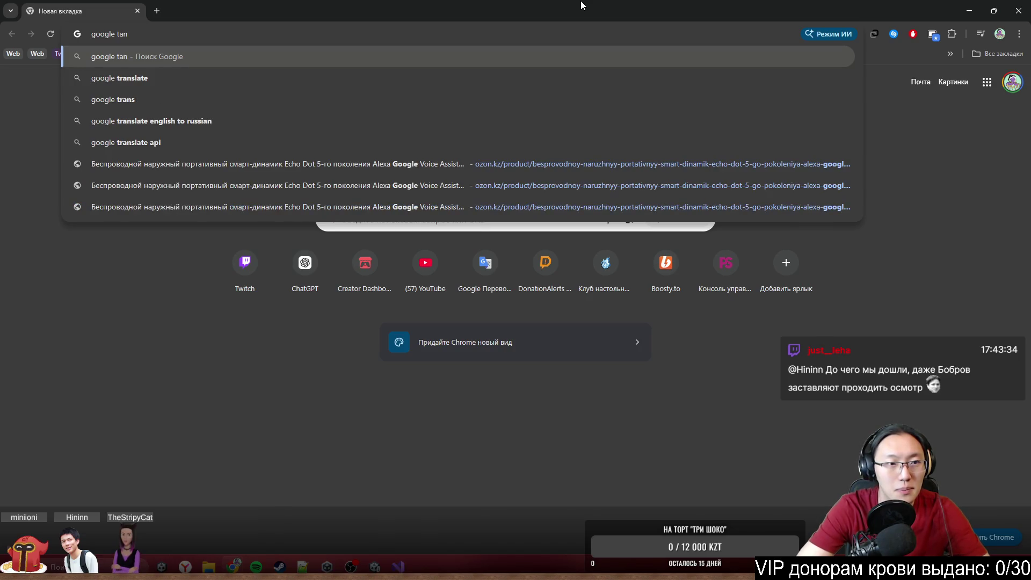
pyautogui.press('BackSpace')
pyautogui.write('b')
pyautogui.press('Down')
pyautogui.press('Return')
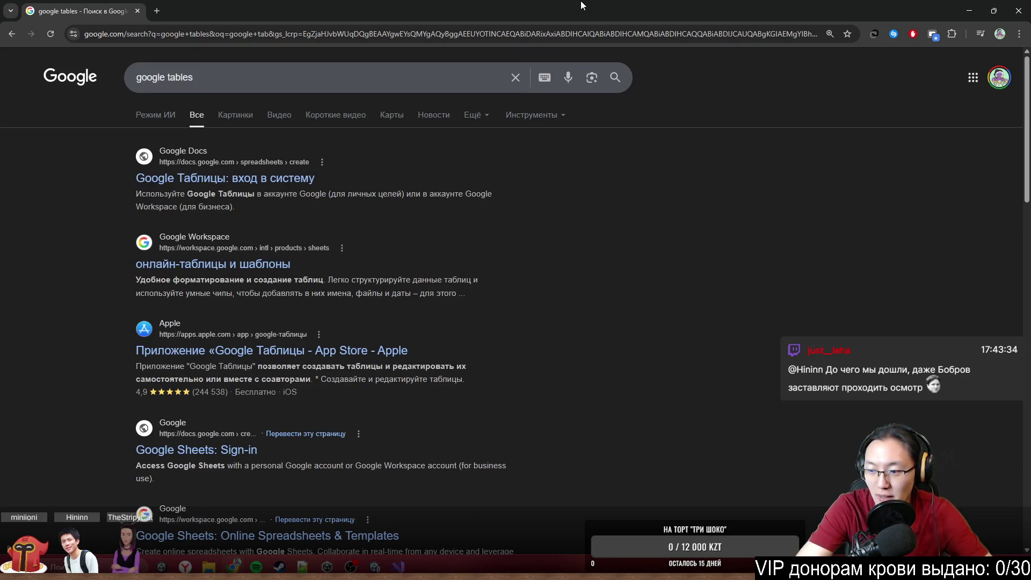
pyautogui.click(251, 180)
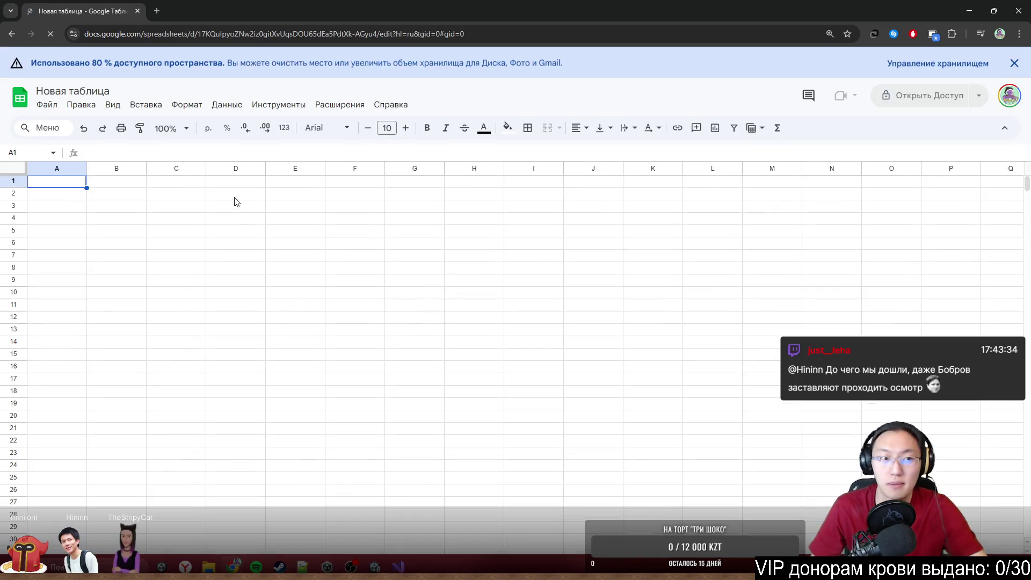
# Step: Close the mistakenly opened Темы голосование sheet and open Коктейли from the Sheets home list
pyautogui.click(11, 102)
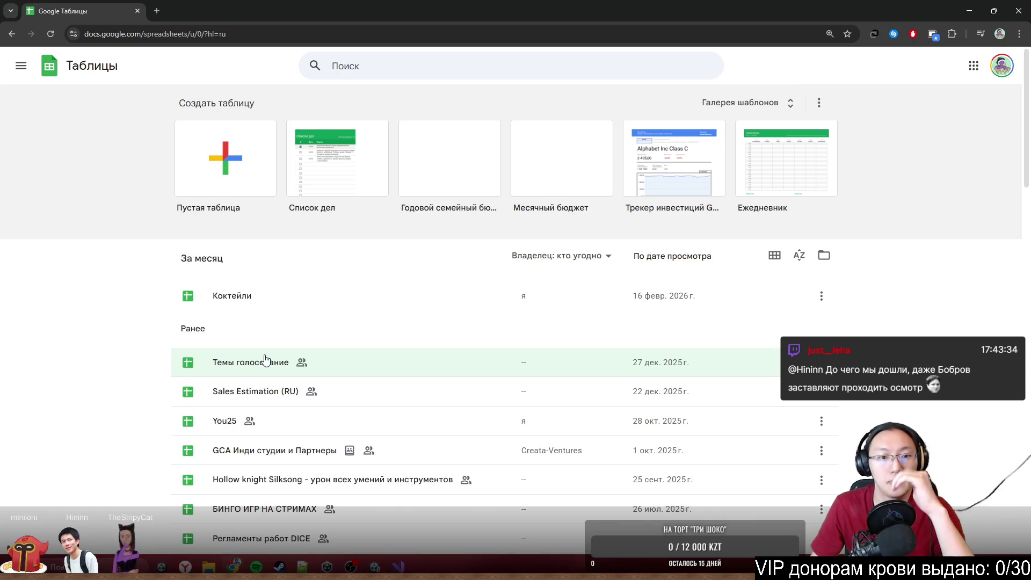
pyautogui.scroll(-2, 264, 361)
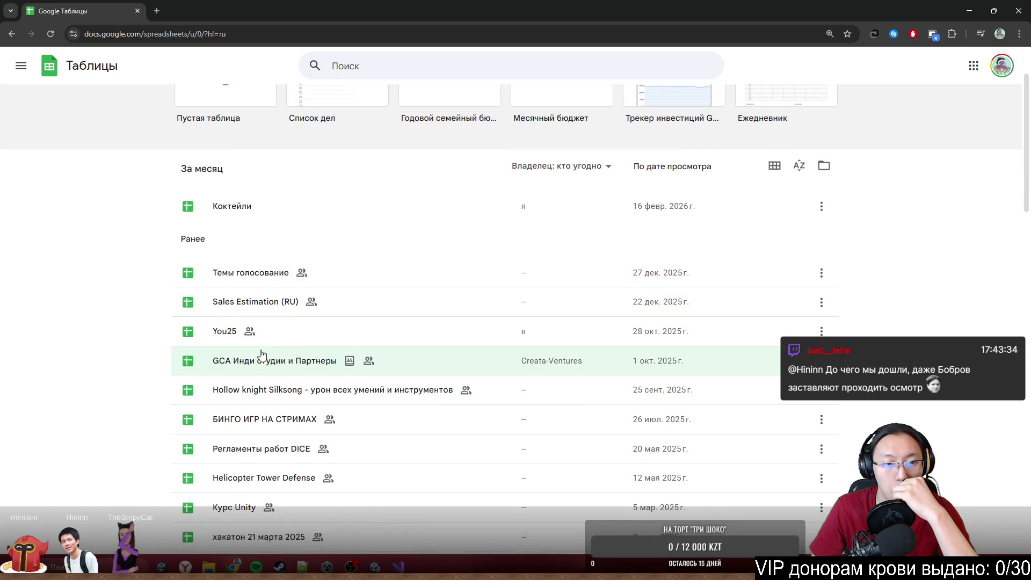
pyautogui.click(268, 272)
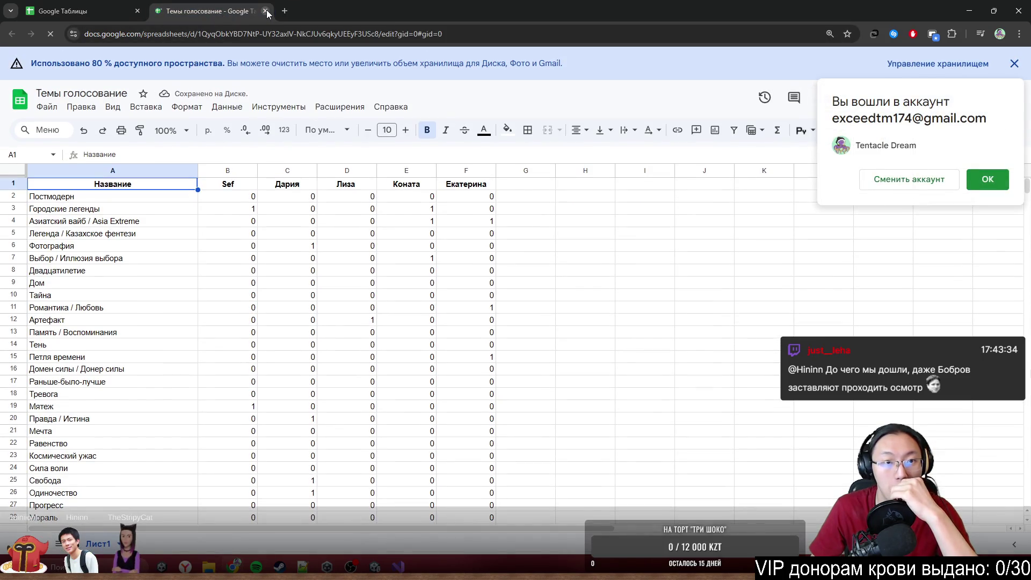
pyautogui.click(267, 10)
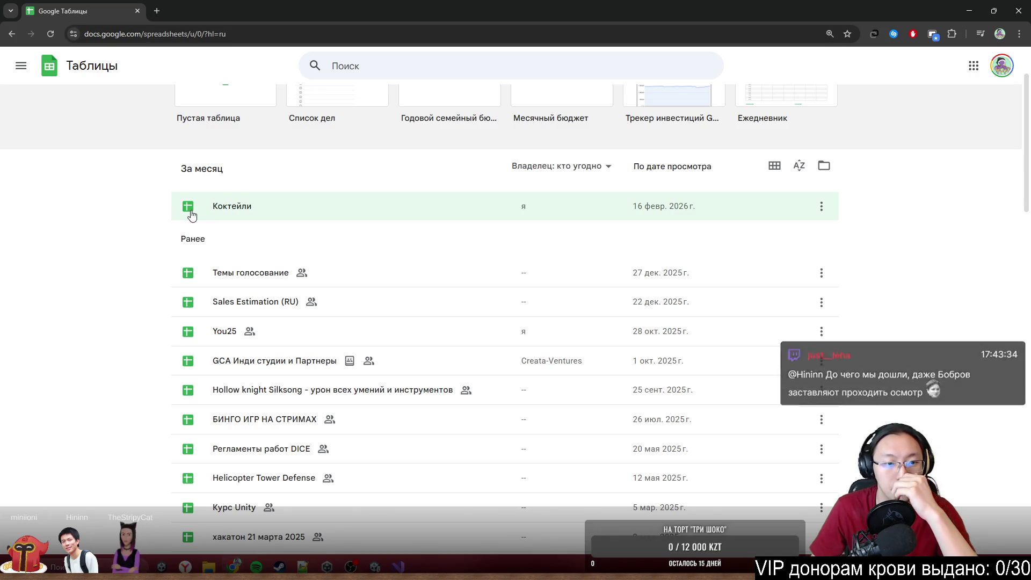
pyautogui.middleClick(140, 238)
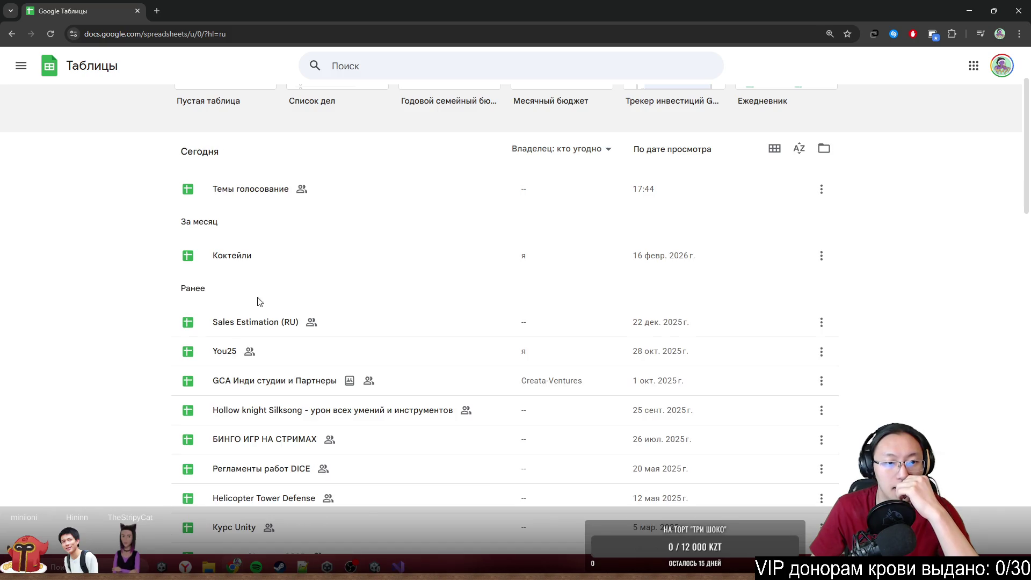
pyautogui.click(249, 261)
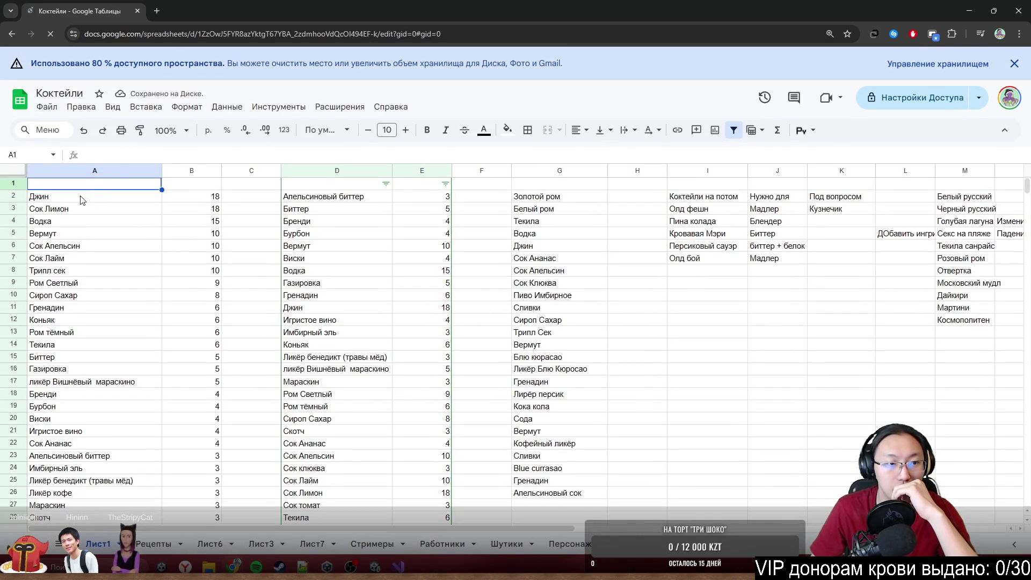
# Step: Review the column A ingredient names down to Ангостура in row 44
pyautogui.moveTo(82, 199)
pyautogui.mouseDown()
pyautogui.moveTo(110, 392)
pyautogui.moveTo(115, 349)
pyautogui.moveTo(118, 368)
pyautogui.mouseUp()
pyautogui.scroll(-10, 110, 391)
pyautogui.click(199, 357)
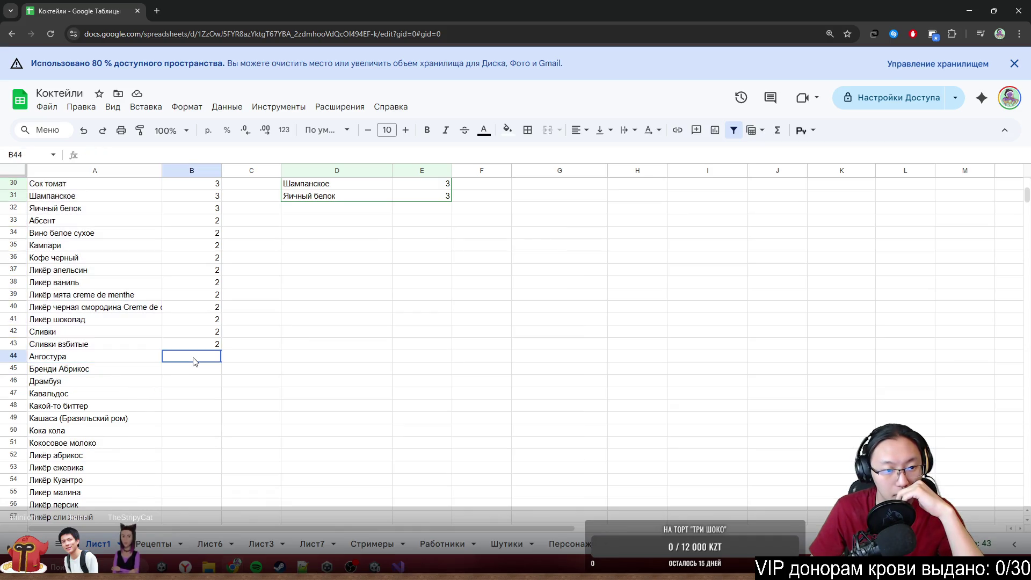
pyautogui.scroll(10, 188, 421)
pyautogui.scroll(-10, 188, 422)
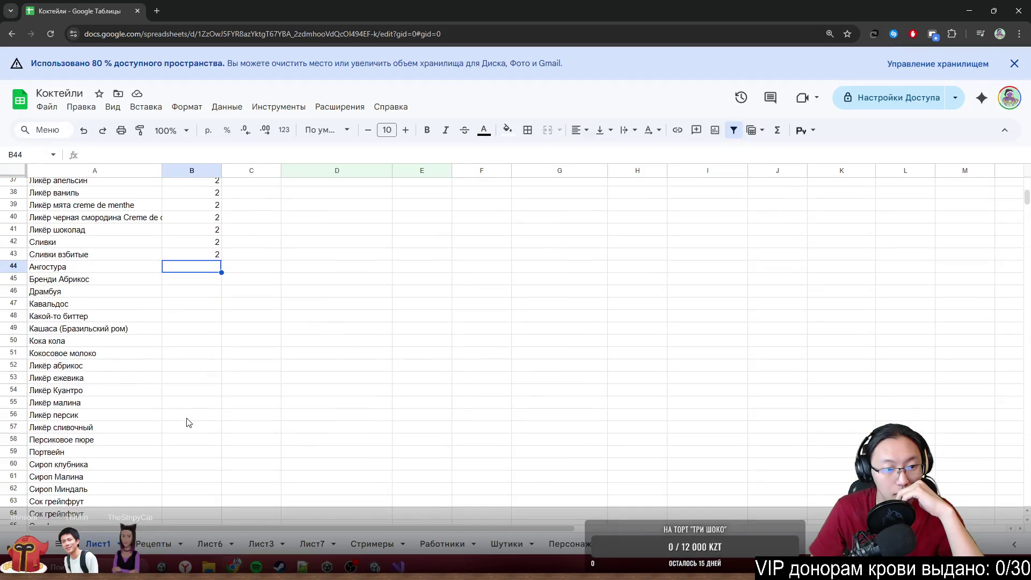
pyautogui.scroll(-5, 187, 422)
pyautogui.scroll(10, 187, 422)
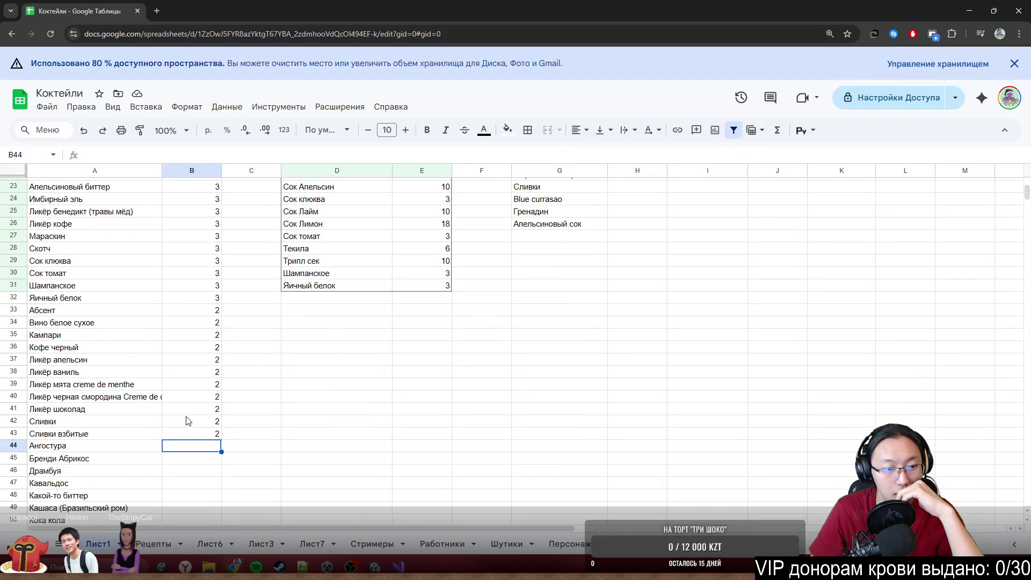
pyautogui.click(119, 447)
pyautogui.scroll(8, 119, 443)
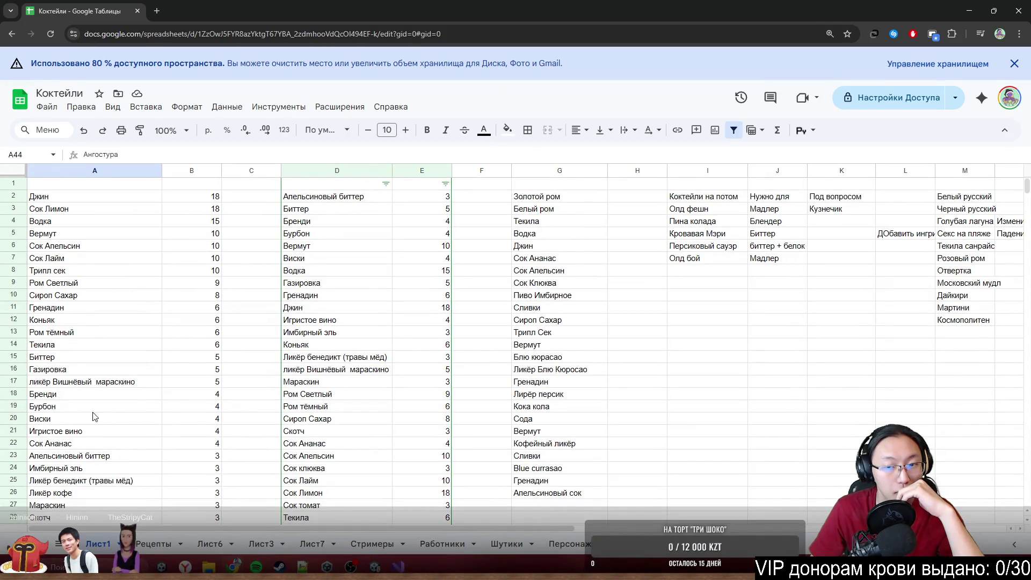
pyautogui.scroll(-10, 94, 417)
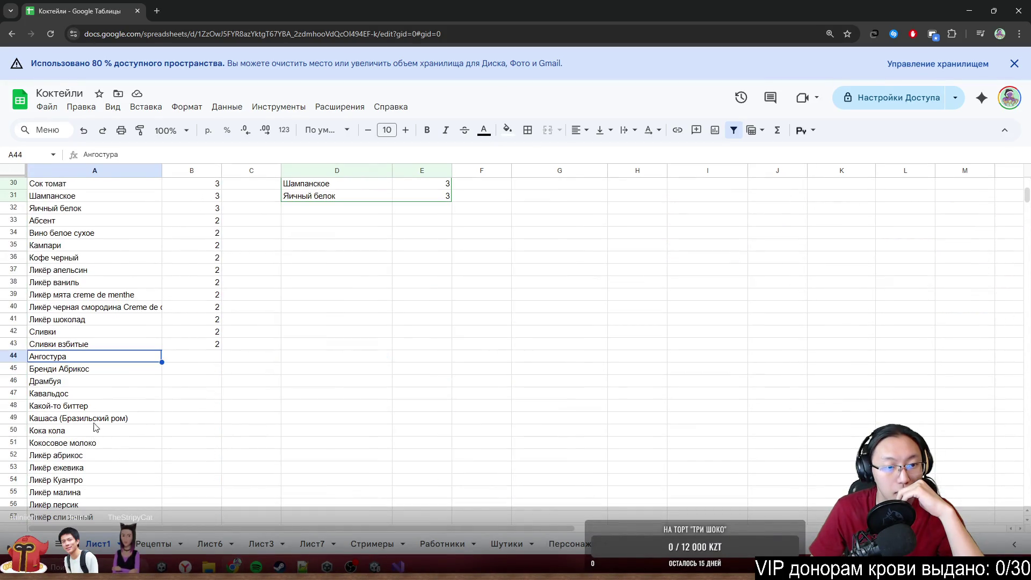
pyautogui.click(218, 396)
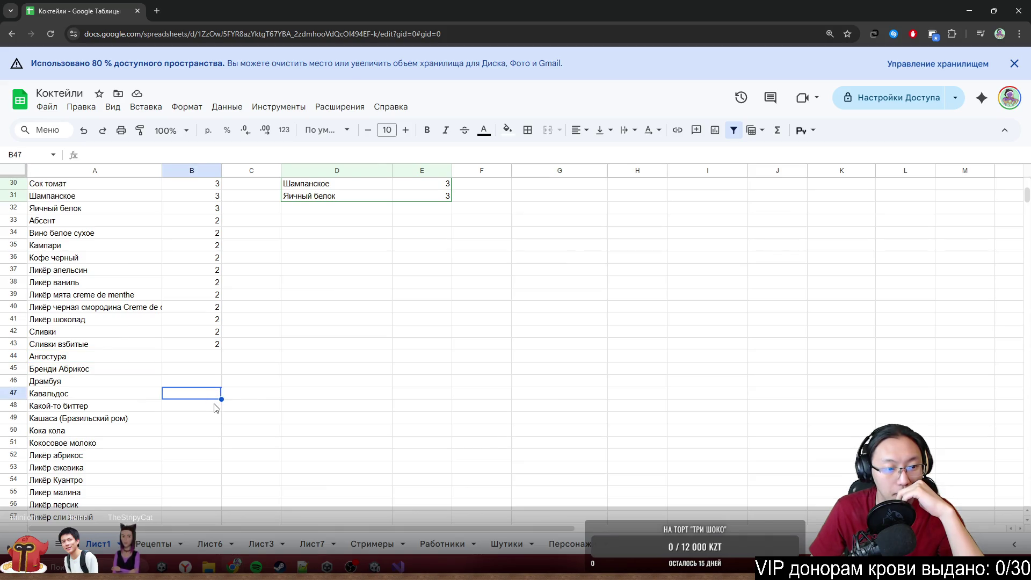
pyautogui.scroll(-5, 215, 408)
pyautogui.scroll(15, 149, 434)
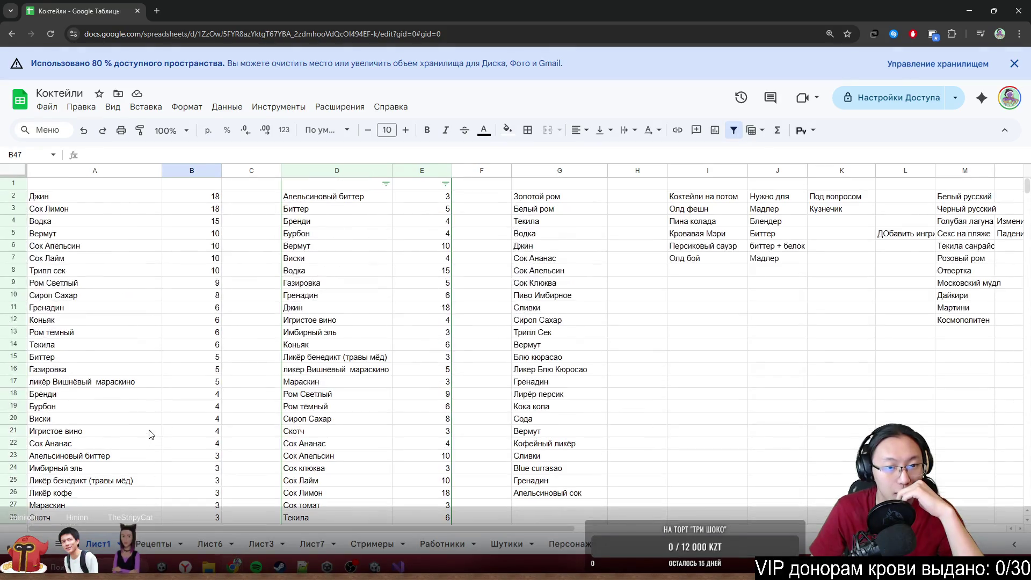
# Step: Check the column D ingredients Бурбон and Апельсиновый биттер, and the count 3 in E2
pyautogui.click(344, 222)
pyautogui.click(344, 201)
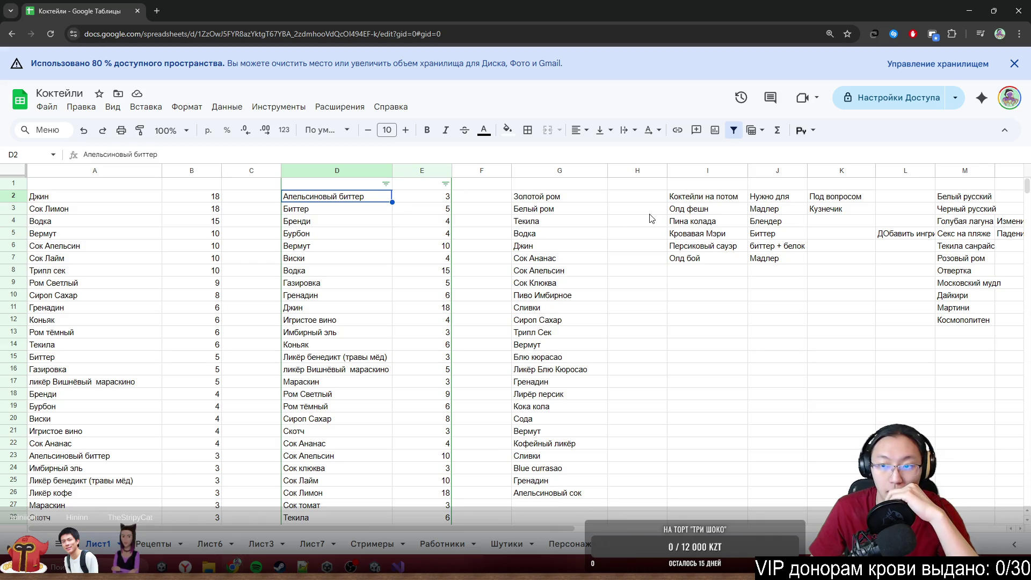
pyautogui.scroll(-2, 170, 406)
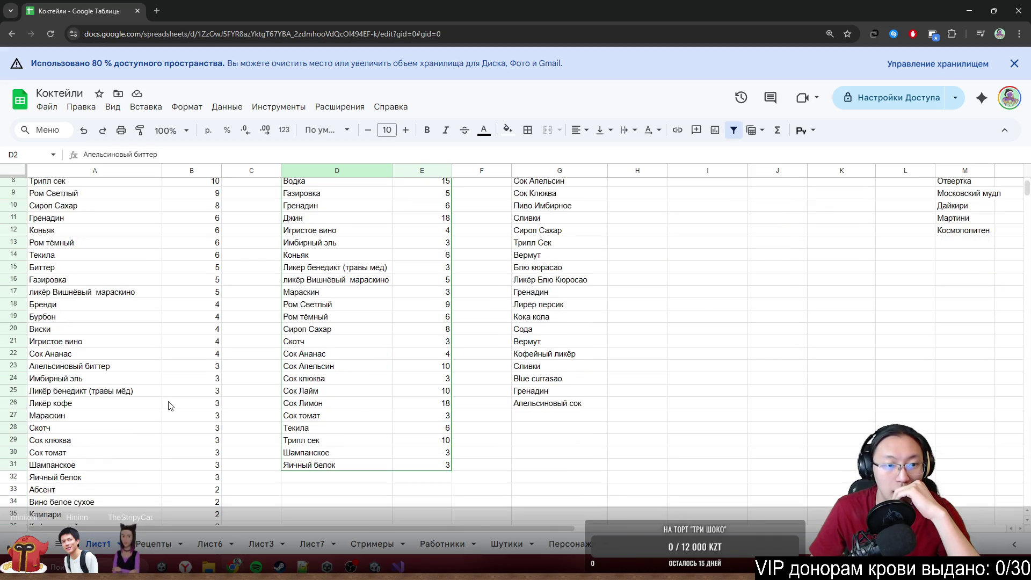
pyautogui.scroll(3, 169, 403)
pyautogui.scroll(-5, 170, 398)
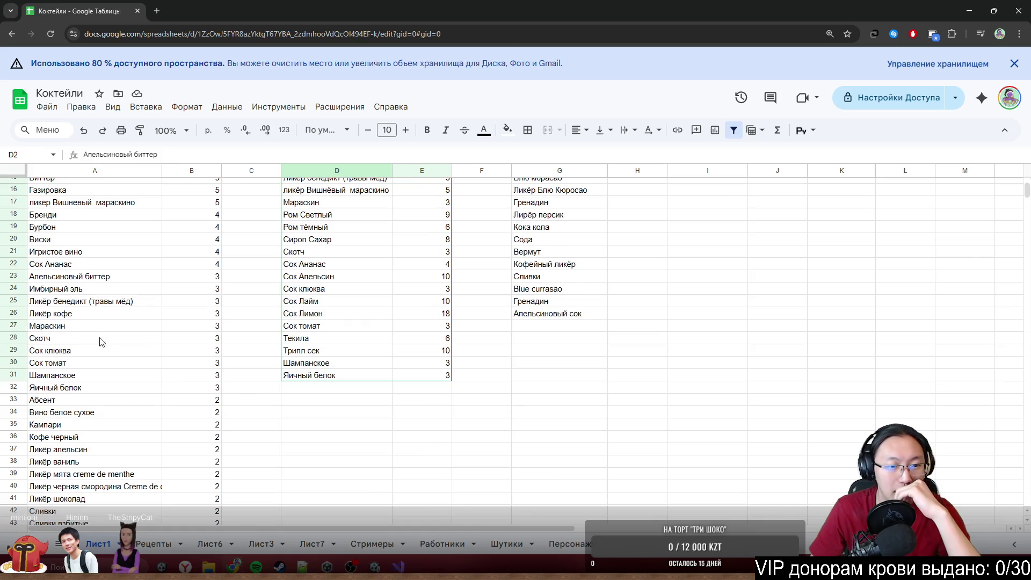
pyautogui.scroll(5, 245, 394)
pyautogui.scroll(-7, 172, 372)
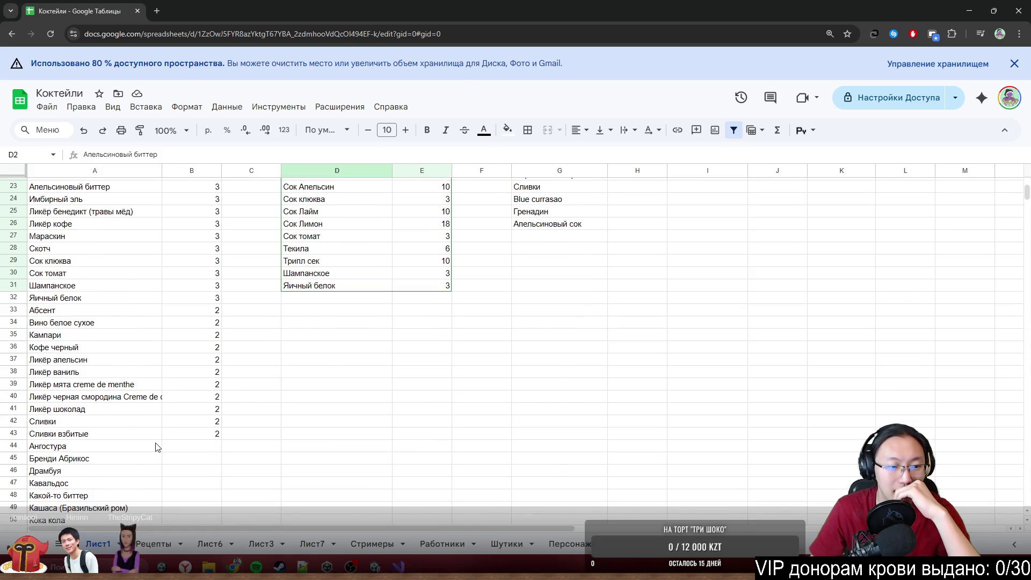
pyautogui.scroll(5, 213, 456)
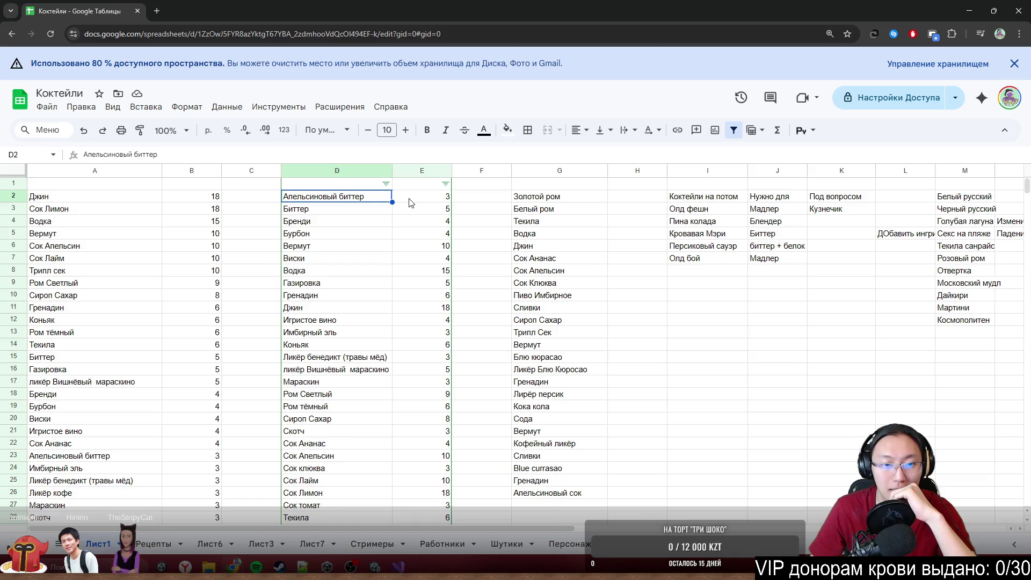
pyautogui.scroll(-2, 326, 403)
pyautogui.scroll(2, 330, 393)
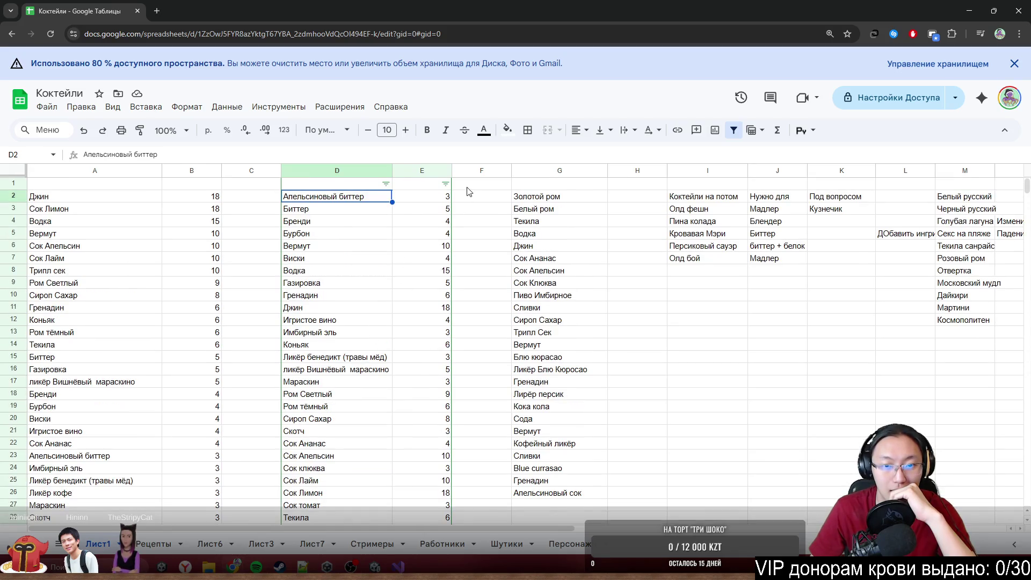
pyautogui.click(440, 198)
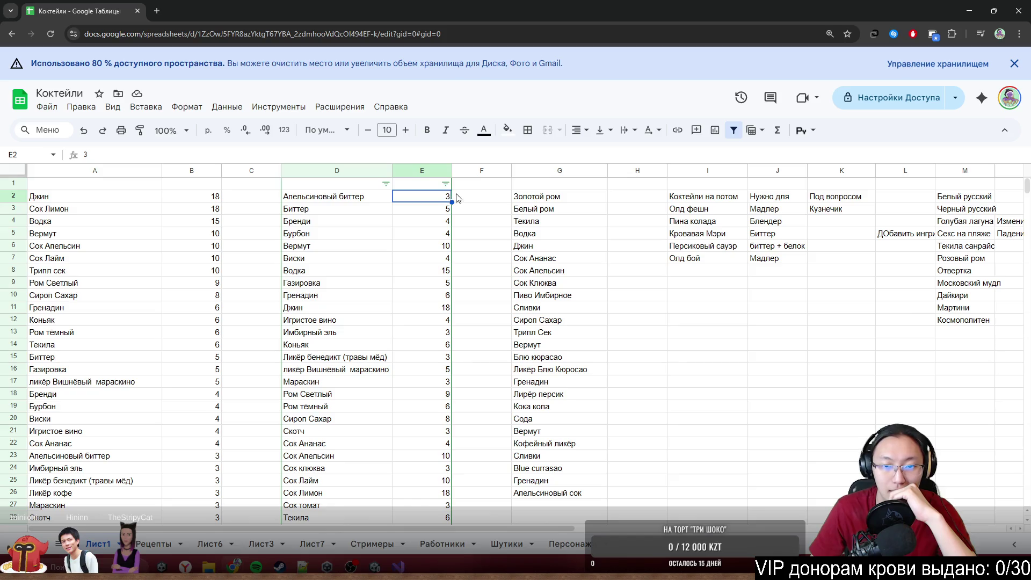
# Step: Go through column G from Золотой ром down to Сливки, then minimize Chrome
pyautogui.click(529, 194)
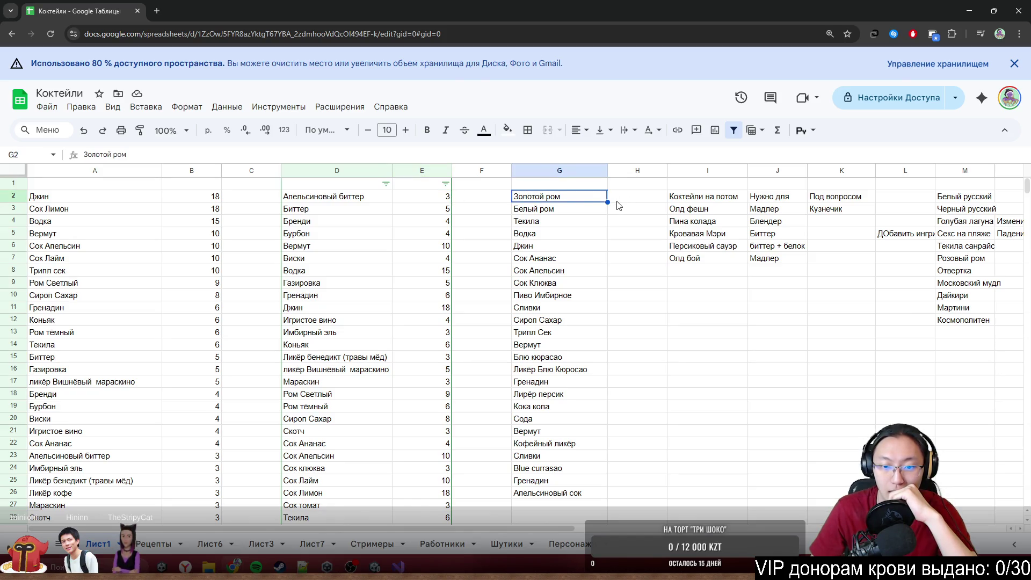
pyautogui.click(566, 210)
pyautogui.click(565, 222)
pyautogui.click(566, 235)
pyautogui.click(556, 249)
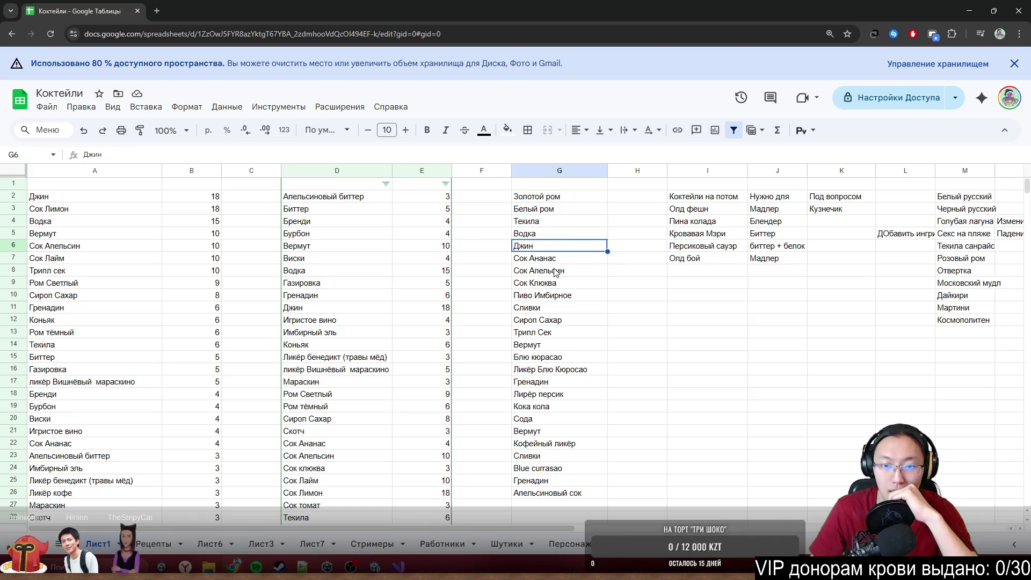
pyautogui.click(555, 271)
pyautogui.click(557, 295)
pyautogui.click(558, 332)
pyautogui.click(559, 357)
pyautogui.click(559, 381)
pyautogui.click(559, 405)
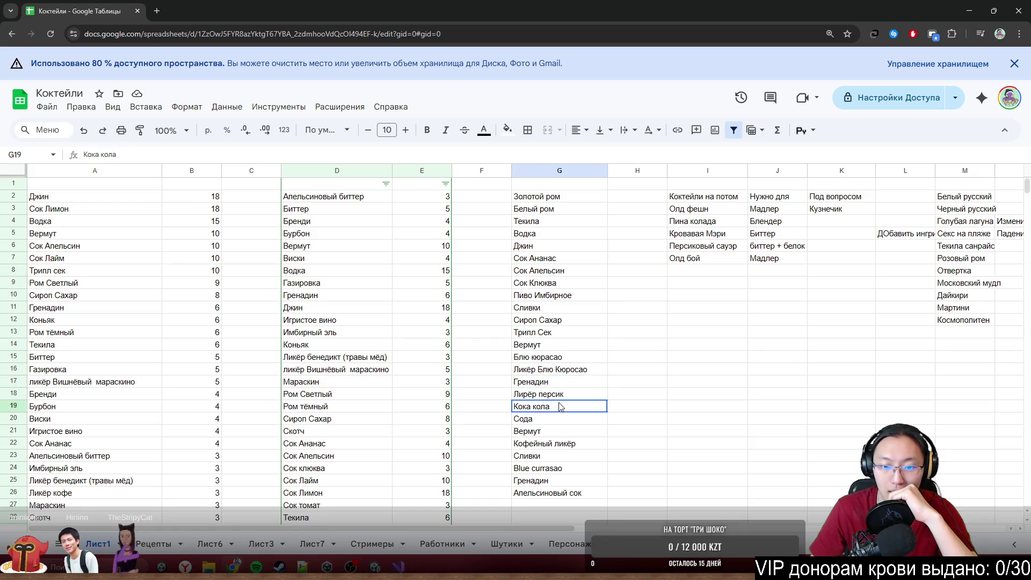
pyautogui.click(558, 418)
pyautogui.click(558, 444)
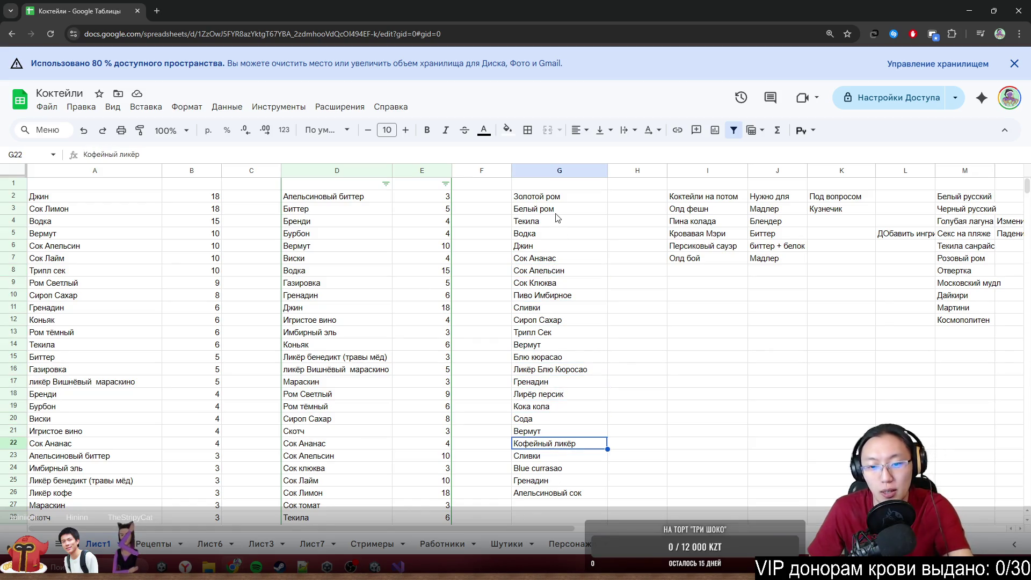
pyautogui.click(561, 196)
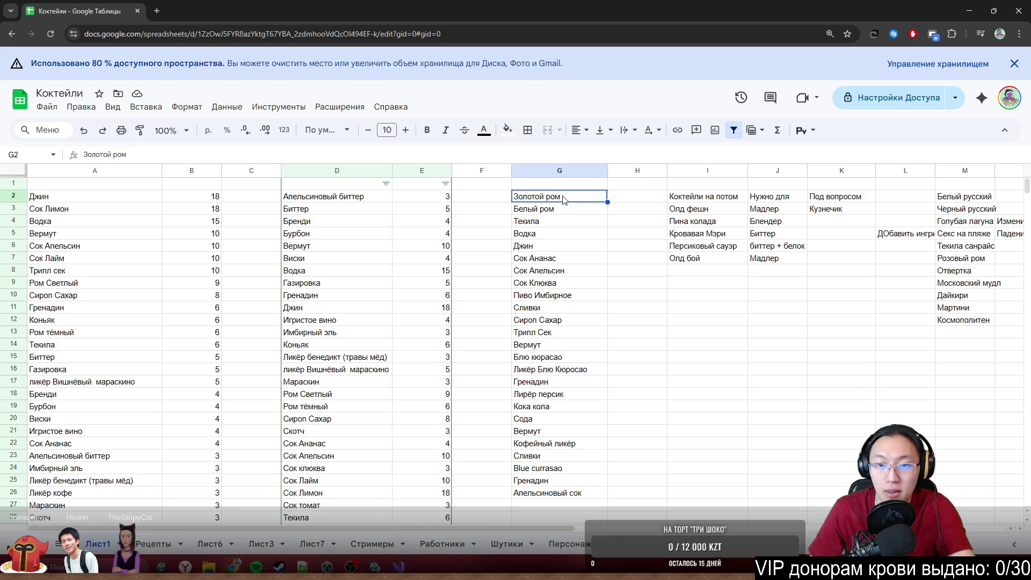
pyautogui.press('Down')
pyautogui.press('Down')
pyautogui.press('Down')
pyautogui.press('Down')
pyautogui.press('Down')
pyautogui.press('Down')
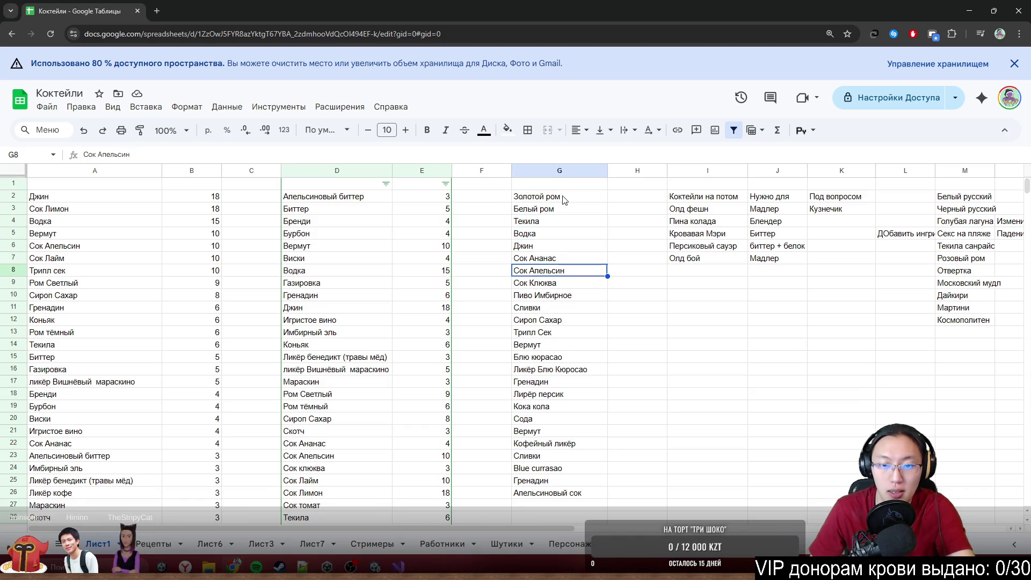
pyautogui.press('Down')
pyautogui.press('Down')
pyautogui.press('Down')
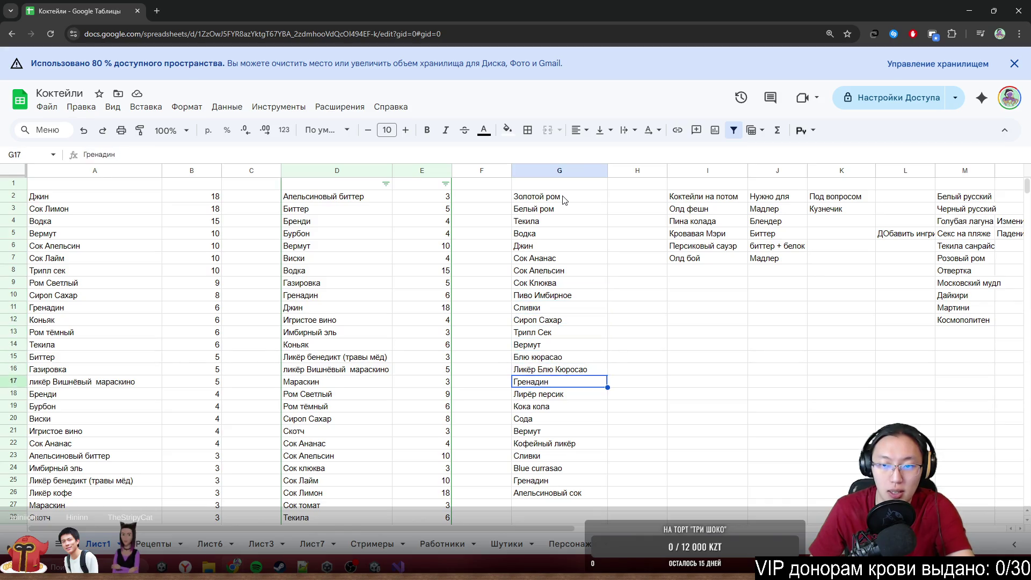
pyautogui.press('Down')
pyautogui.press('Down')
pyautogui.press('Down')
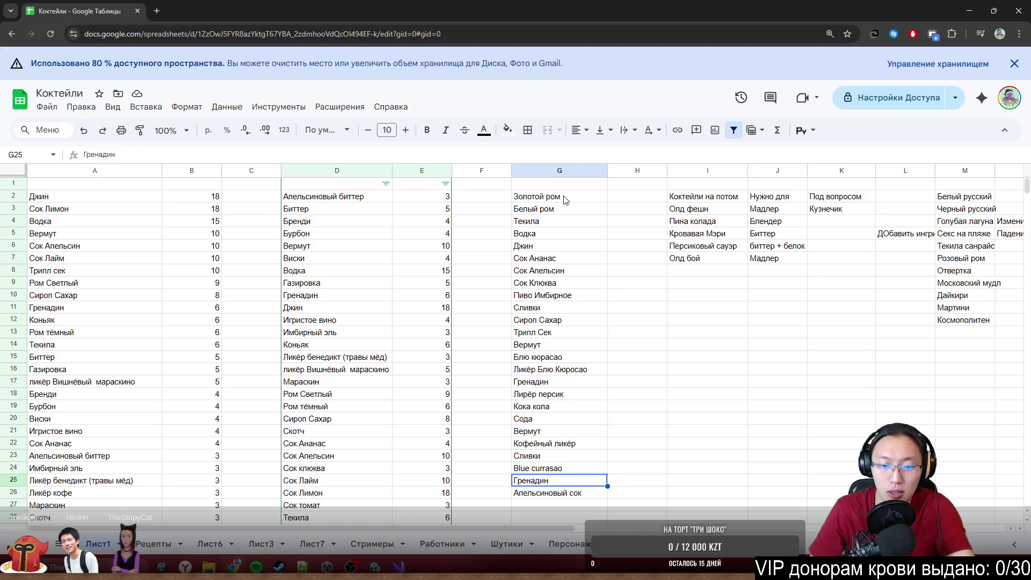
pyautogui.click(969, 11)
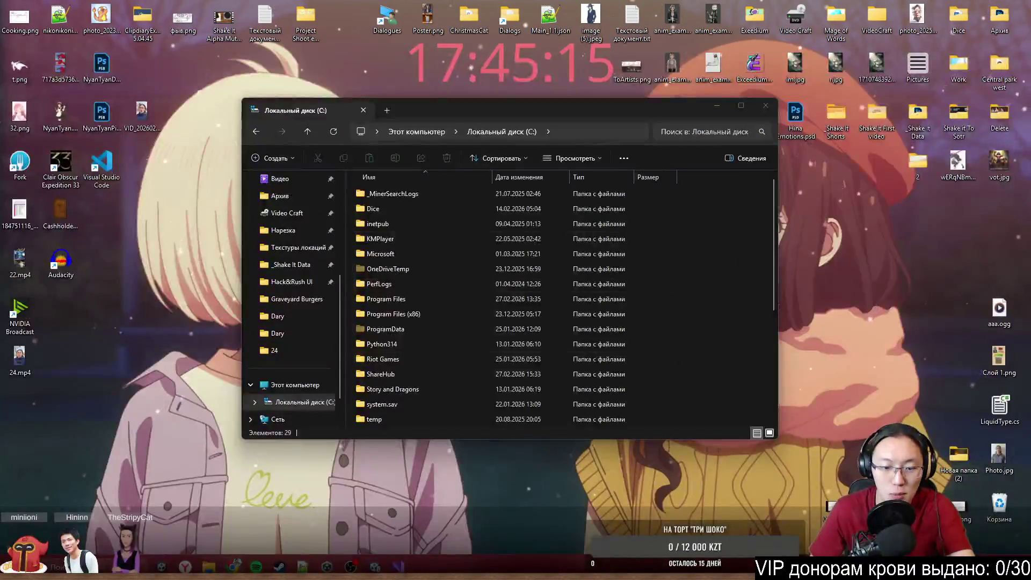
# Step: In Unity, select To Bitter Angosura and close its Overrides dropdown without changes
pyautogui.moveTo(398, 567)
pyautogui.click(398, 516)
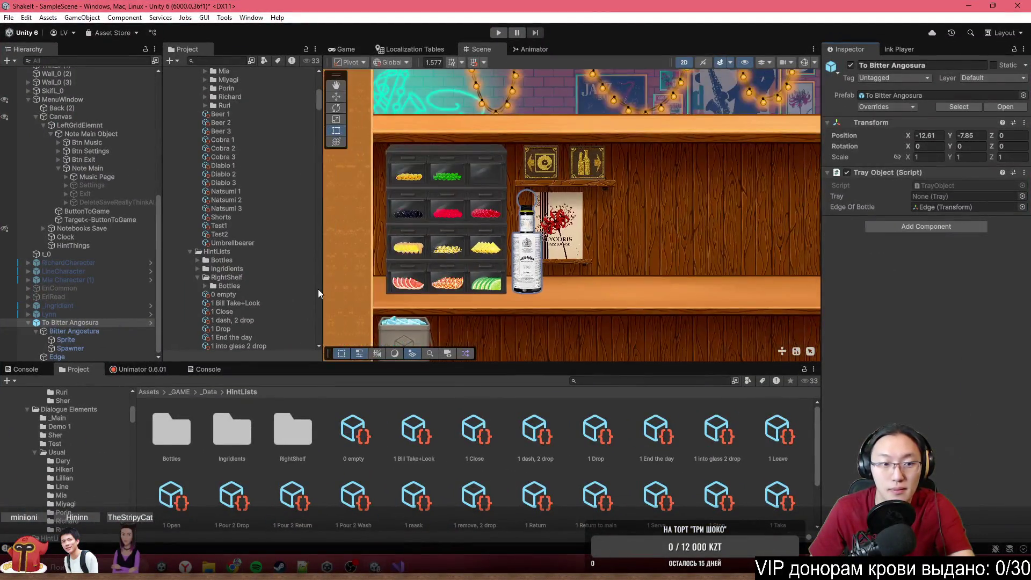
pyautogui.click(118, 321)
pyautogui.click(880, 104)
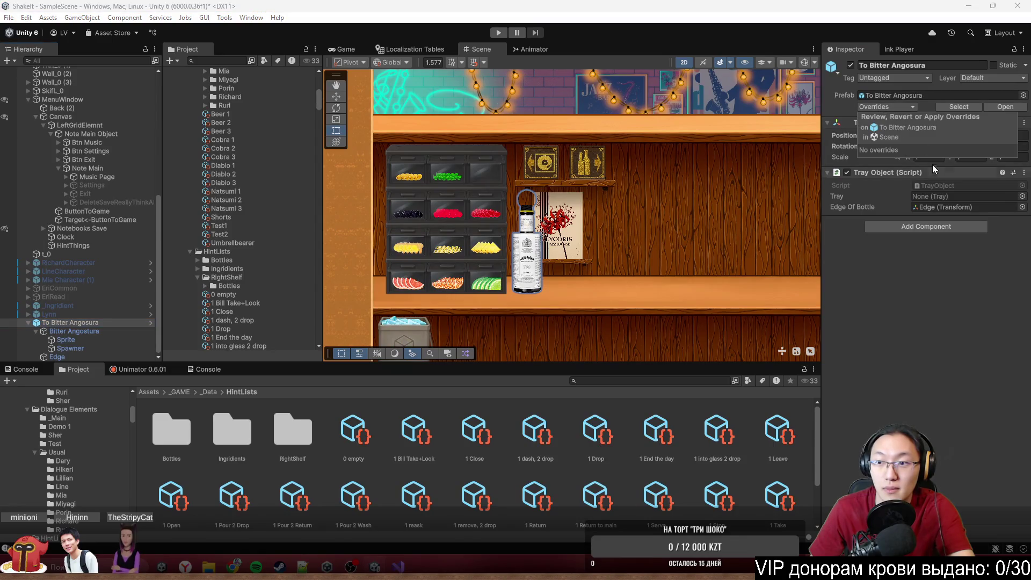
pyautogui.click(31, 342)
pyautogui.press('Delete')
# Step: Frame the bottle shelves in the Scene view, then bring the Коктейли spreadsheet forward
pyautogui.scroll(-5, 644, 285)
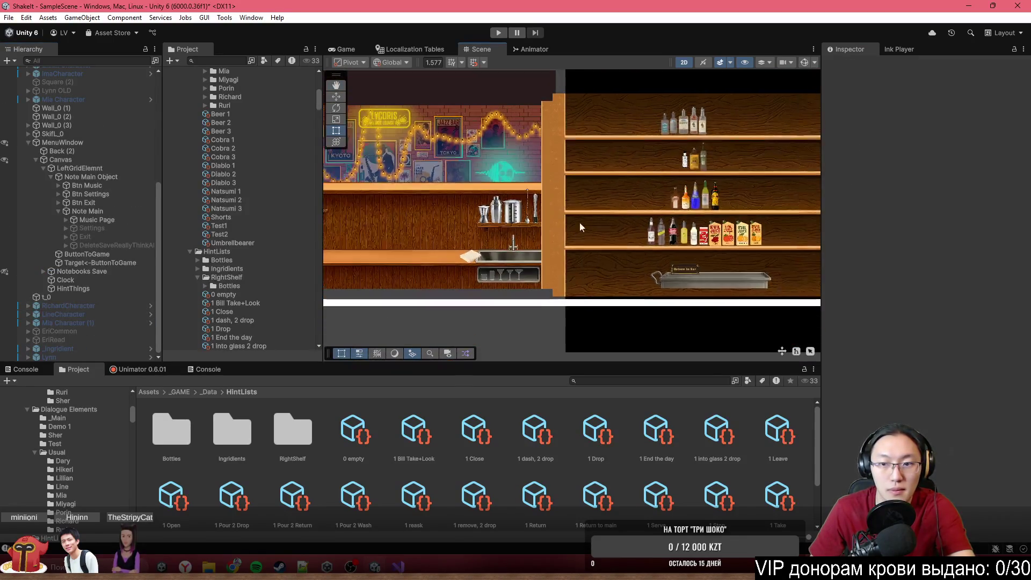
pyautogui.scroll(5, 578, 223)
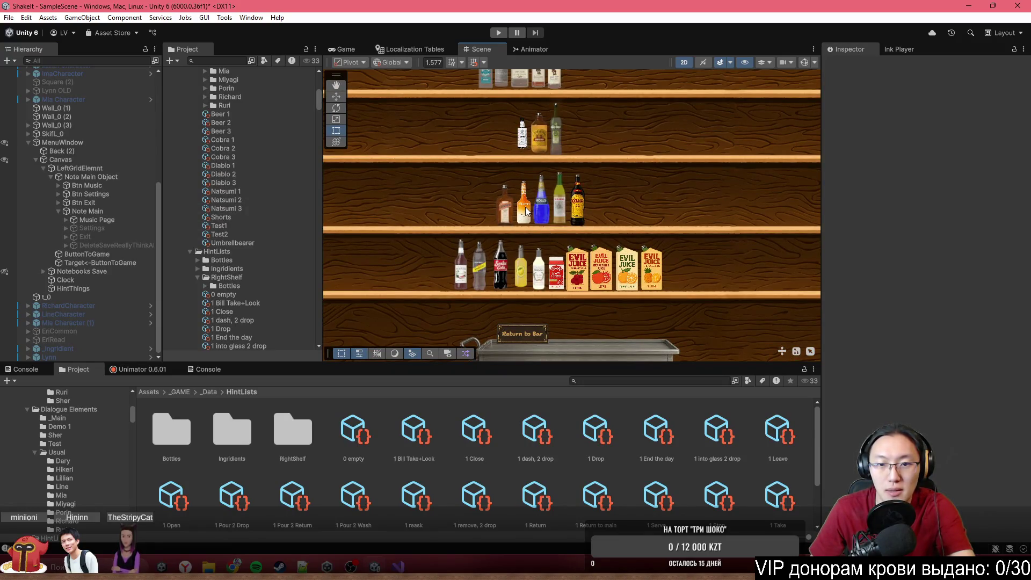
pyautogui.moveTo(541, 129); pyautogui.dragTo(544, 242)
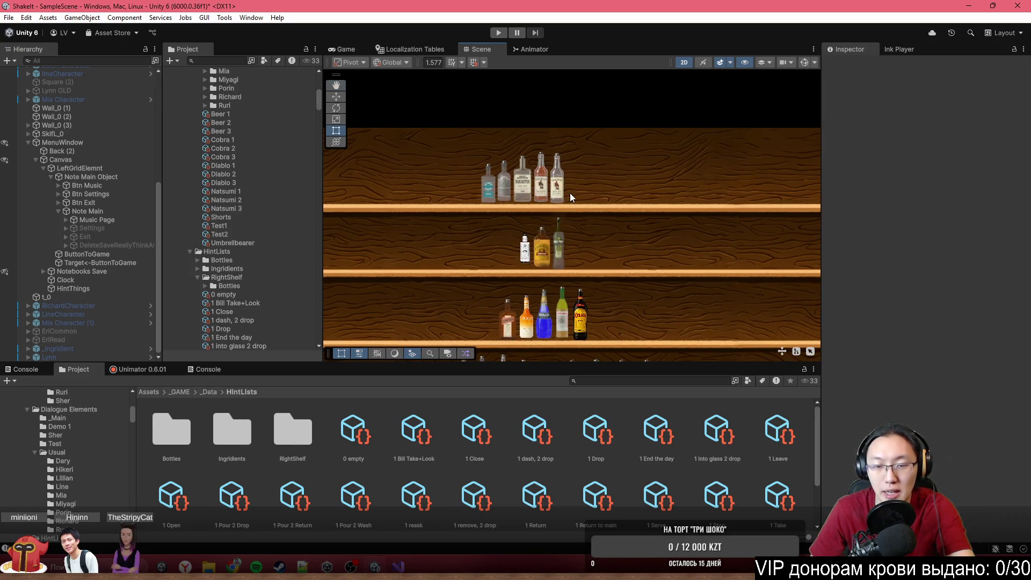
pyautogui.scroll(-3, 570, 195)
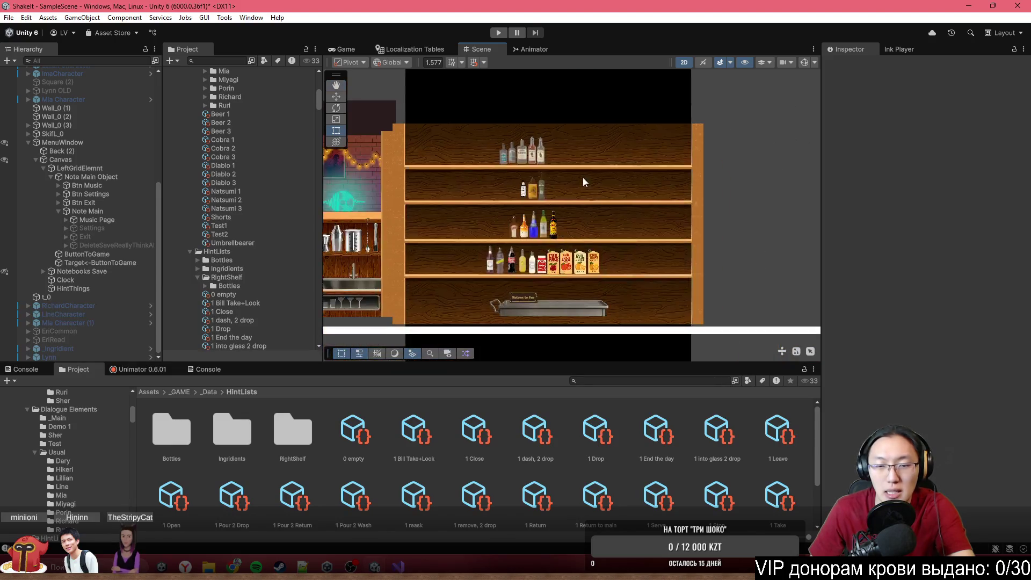
pyautogui.scroll(5, 584, 182)
pyautogui.moveTo(592, 186); pyautogui.dragTo(589, 276)
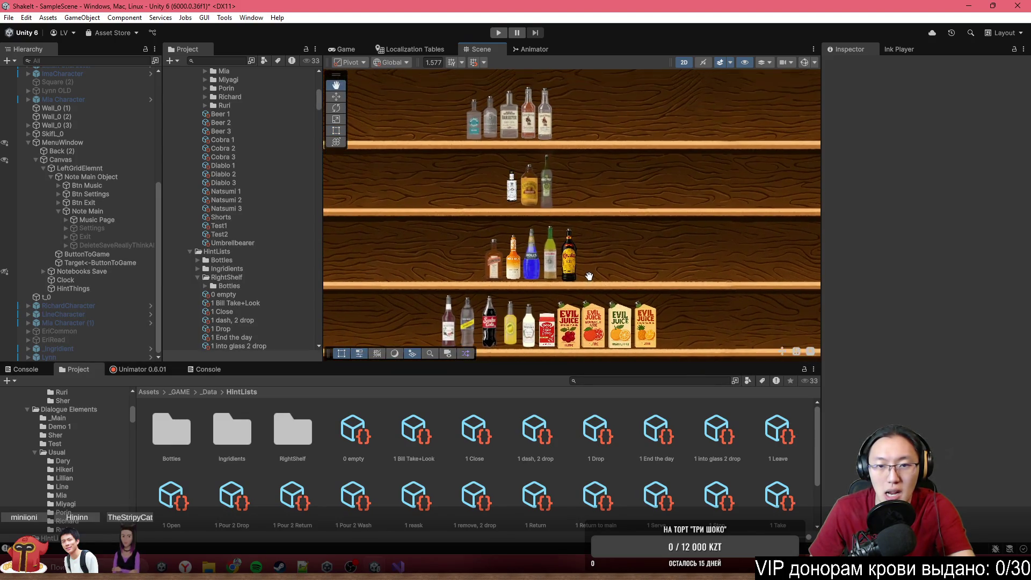
pyautogui.click(210, 565)
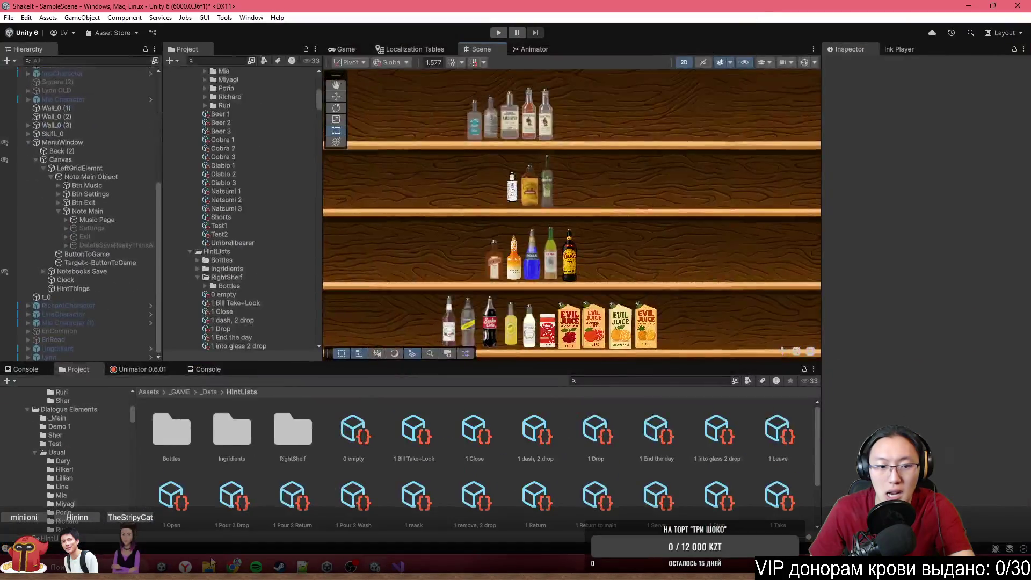
pyautogui.click(370, 515)
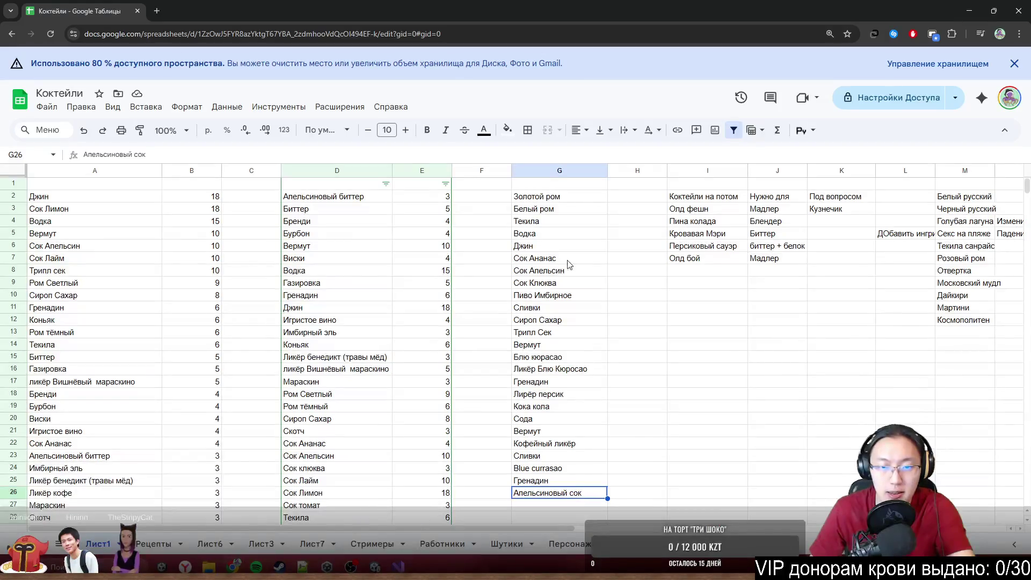
# Step: Snap the spreadsheet to the left half and check Биттер, Бренди and Бурбон
pyautogui.doubleClick(304, 8)
pyautogui.moveTo(304, 26); pyautogui.dragTo(214, 22)
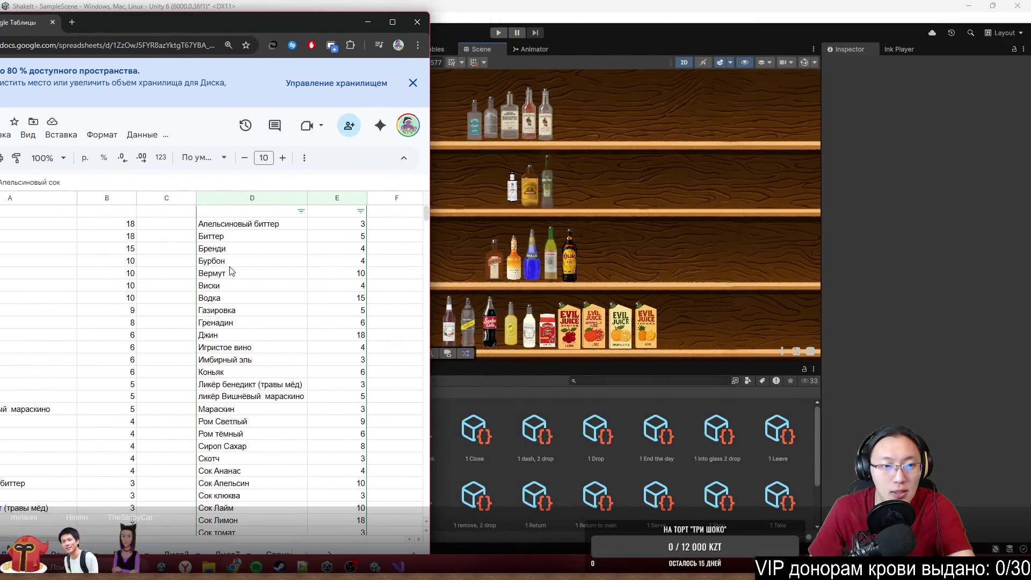
pyautogui.click(240, 240)
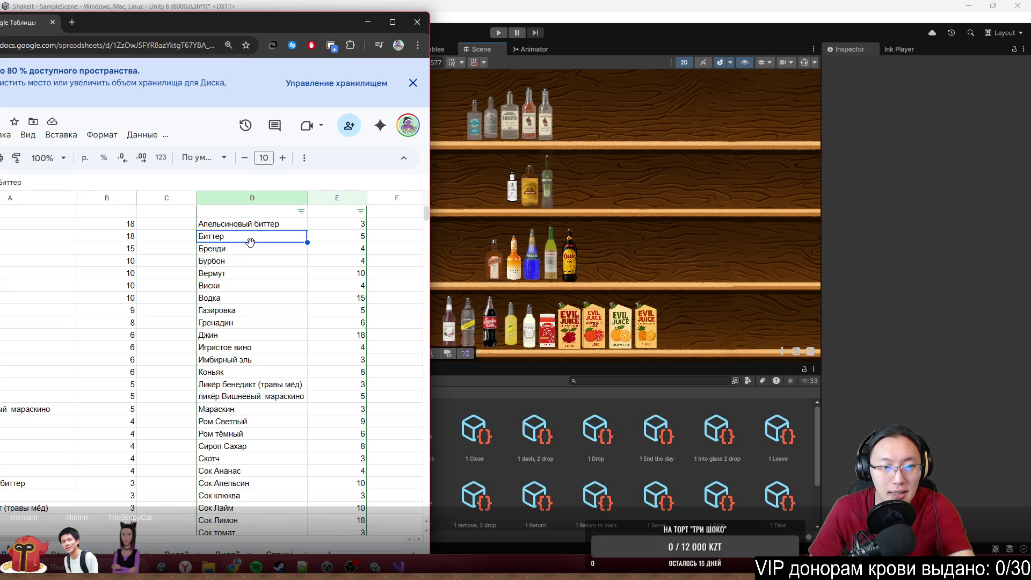
pyautogui.click(249, 253)
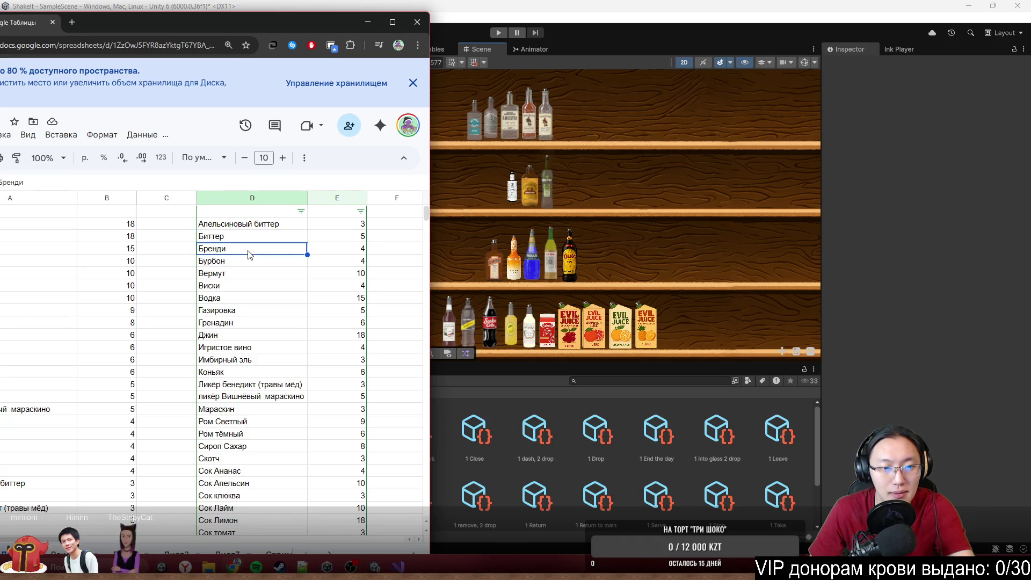
pyautogui.scroll(-2, 248, 255)
pyautogui.scroll(2, 249, 254)
pyautogui.click(248, 263)
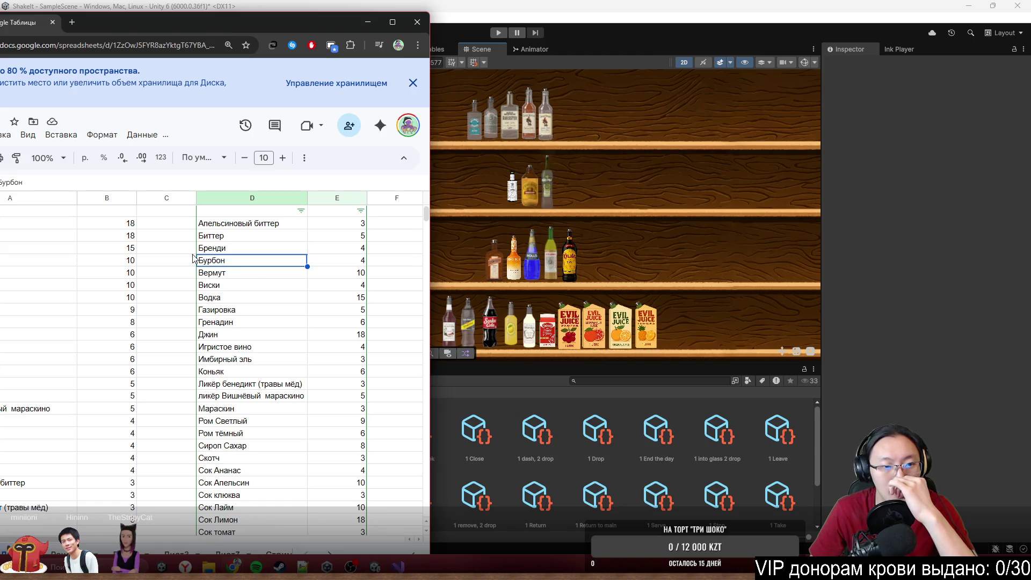
# Step: Put dashes in column F beside Бренди and Игристое вино, skipping Вермут, Виски, Газировка, Джин
pyautogui.click(394, 246)
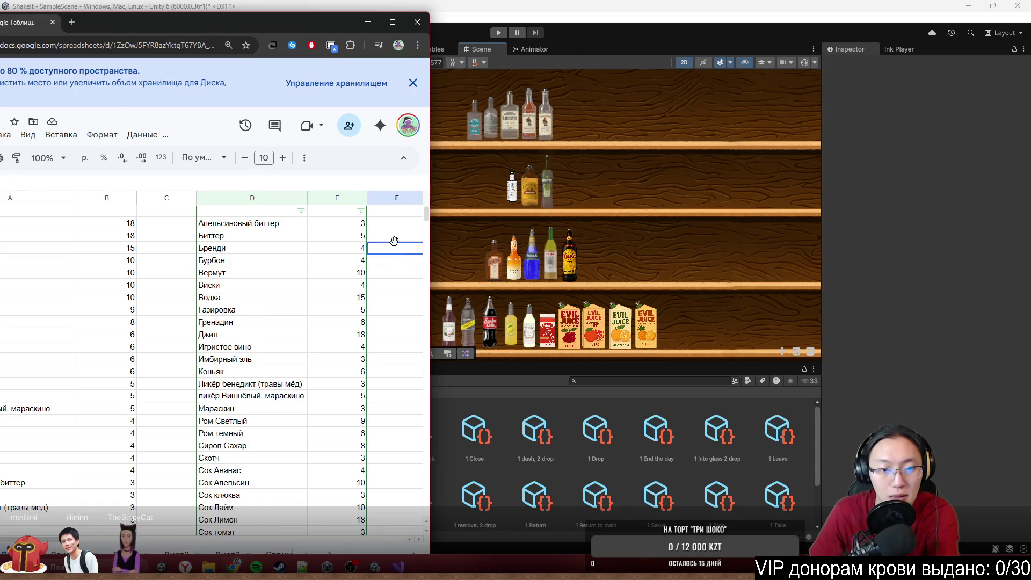
pyautogui.press('Return')
pyautogui.press('Return')
pyautogui.write('-')
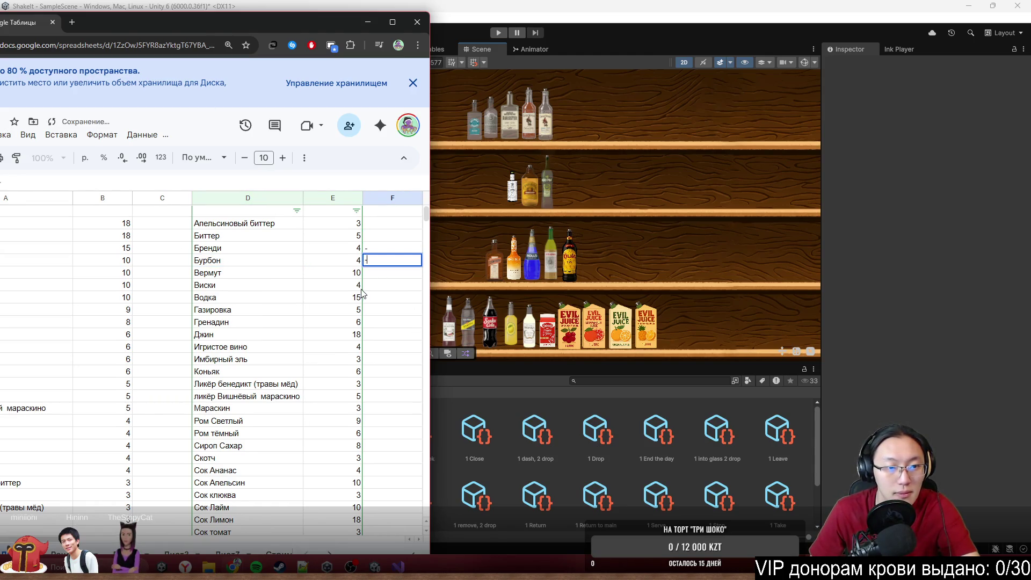
pyautogui.press('Return')
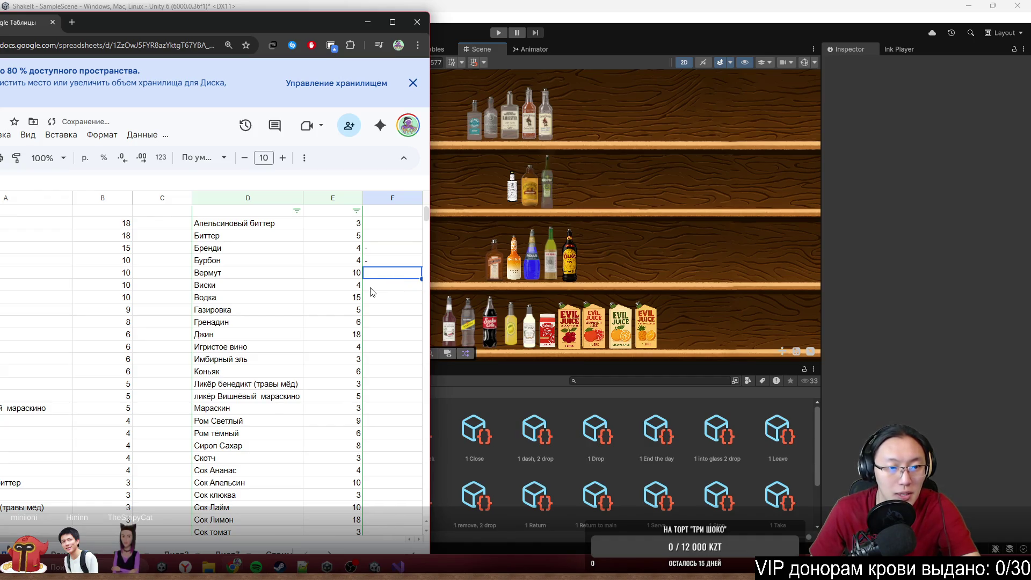
pyautogui.click(395, 288)
pyautogui.click(395, 310)
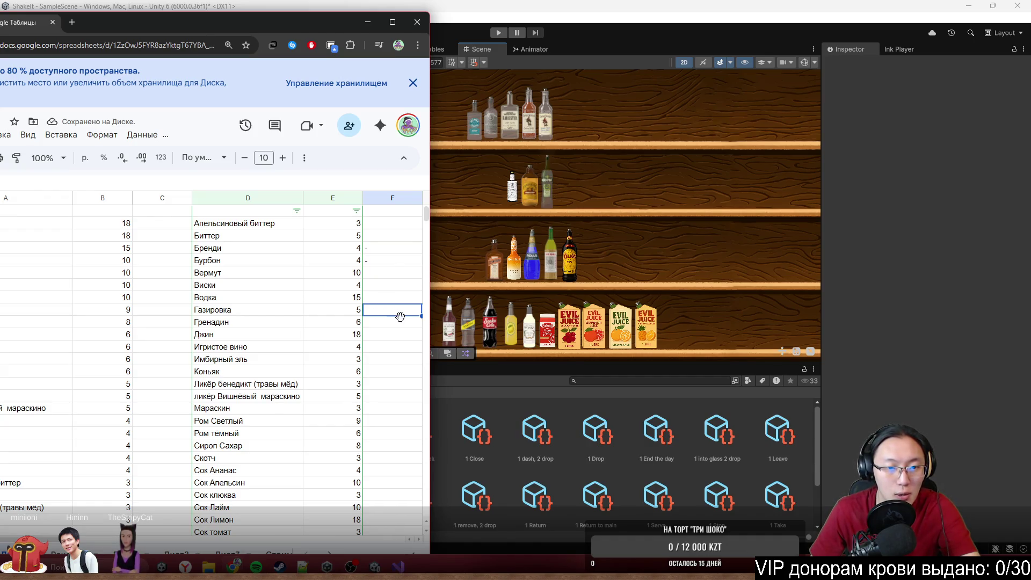
pyautogui.click(382, 335)
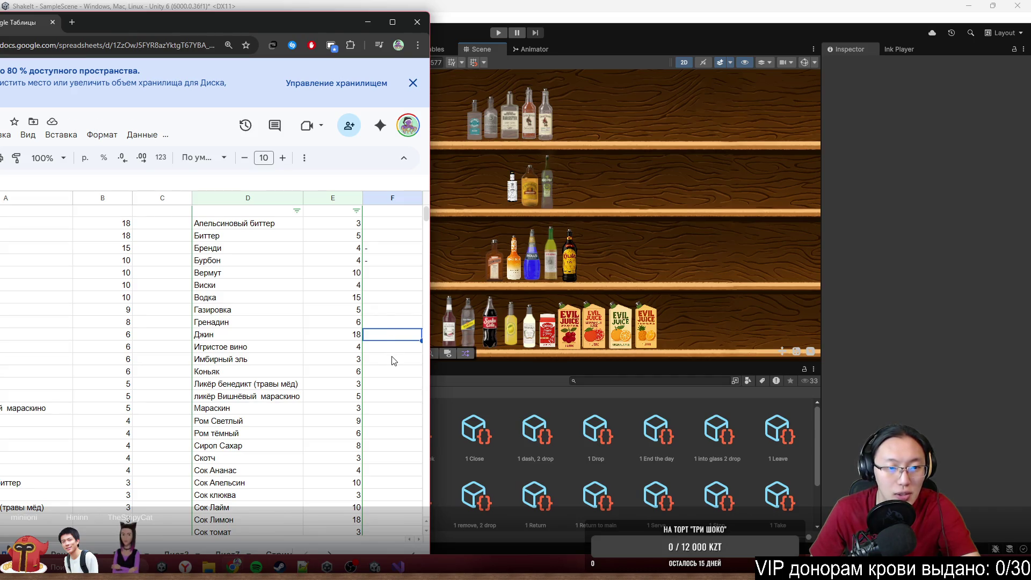
pyautogui.click(376, 347)
pyautogui.write('-')
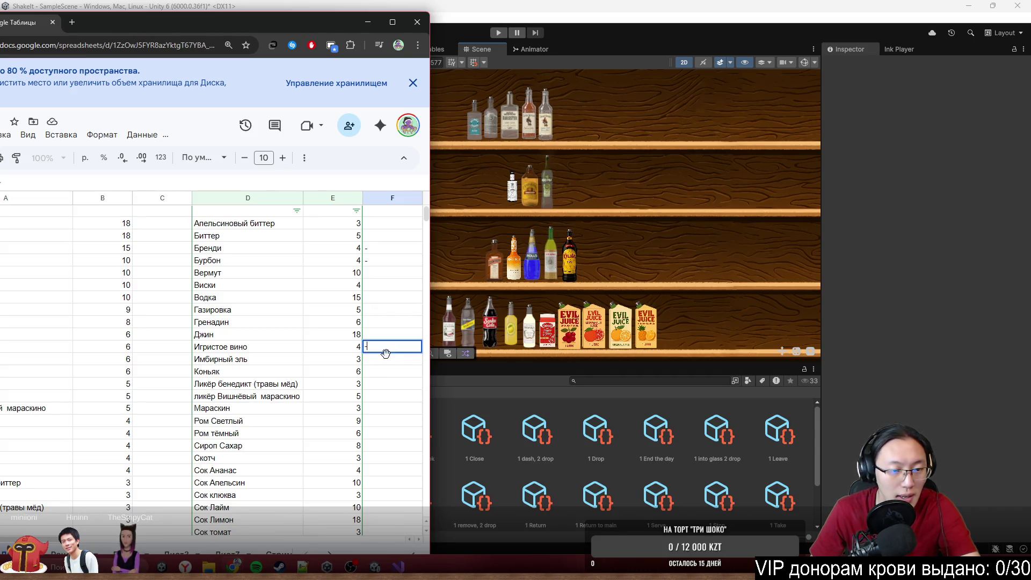
pyautogui.click(379, 358)
# Step: Add dashes beside Коньяк and Ликёр бенедикт, then check the Мараскин rows
pyautogui.scroll(-2, 378, 359)
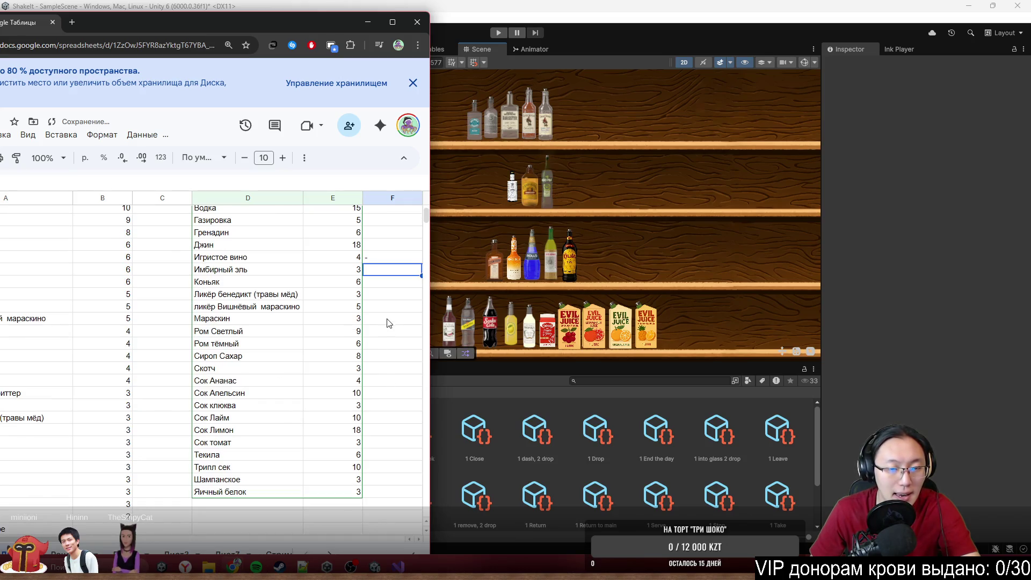
pyautogui.click(388, 283)
pyautogui.write('-')
pyautogui.press('Return')
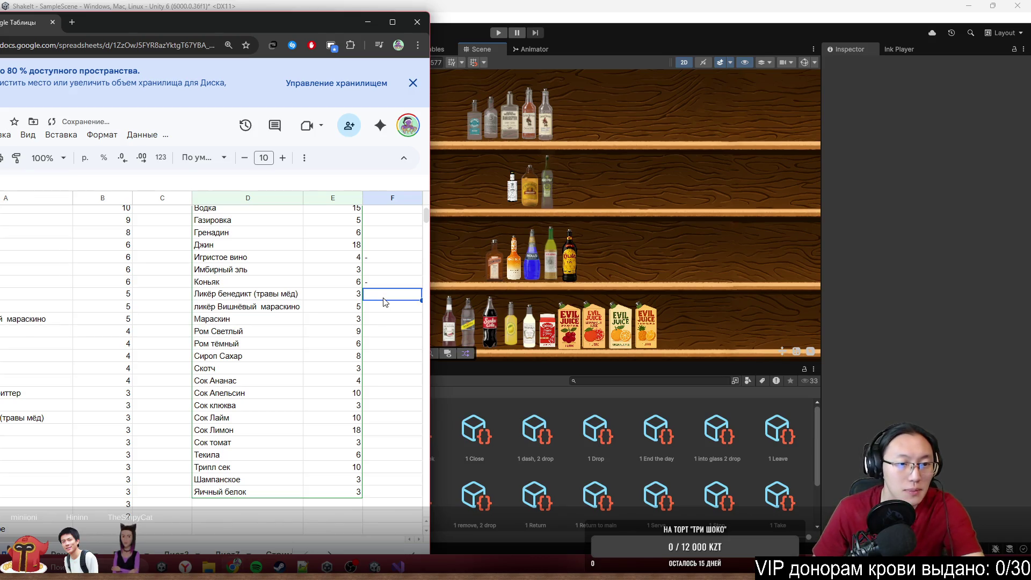
pyautogui.write('-')
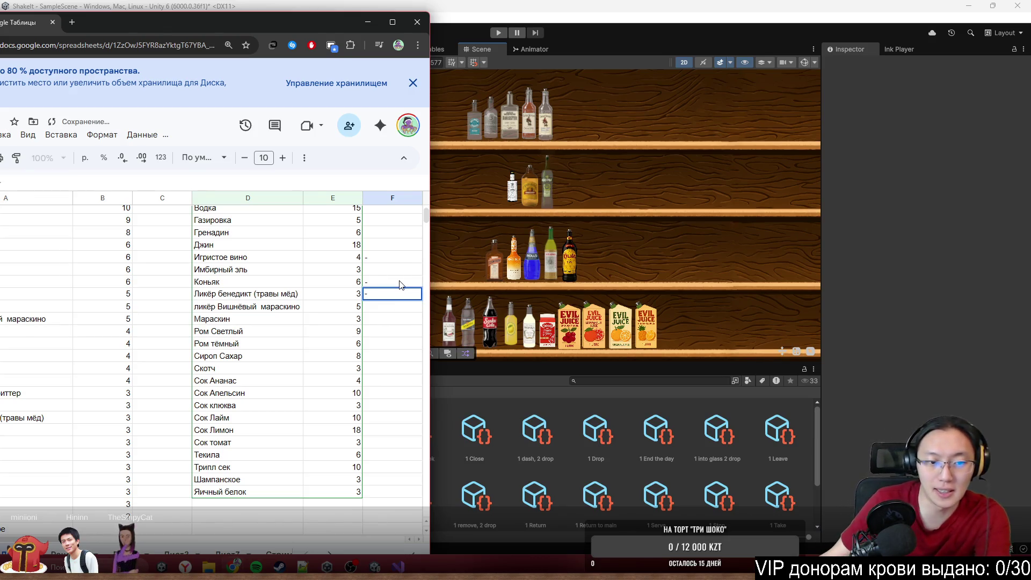
pyautogui.click(399, 314)
pyautogui.click(399, 308)
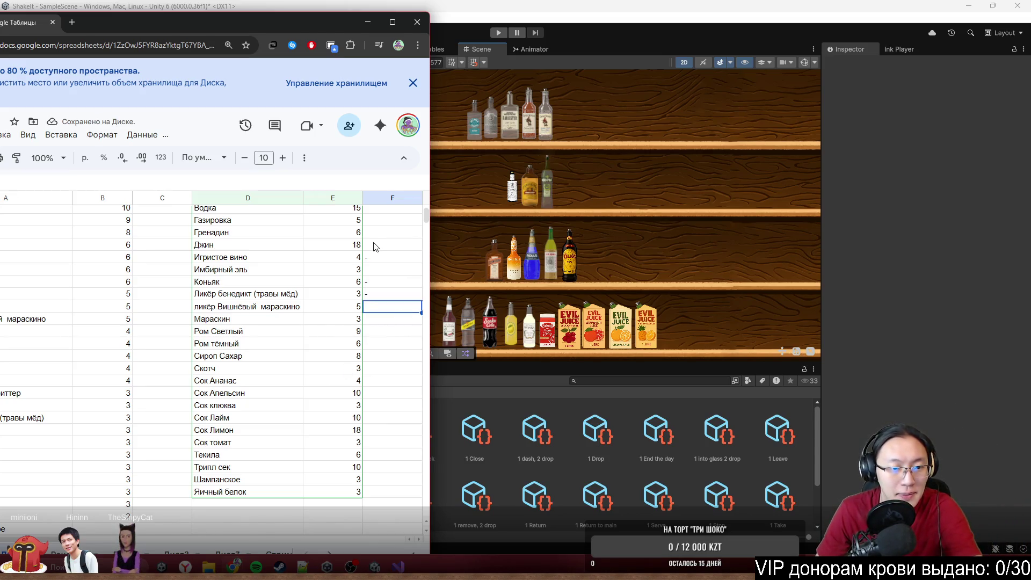
pyautogui.click(399, 321)
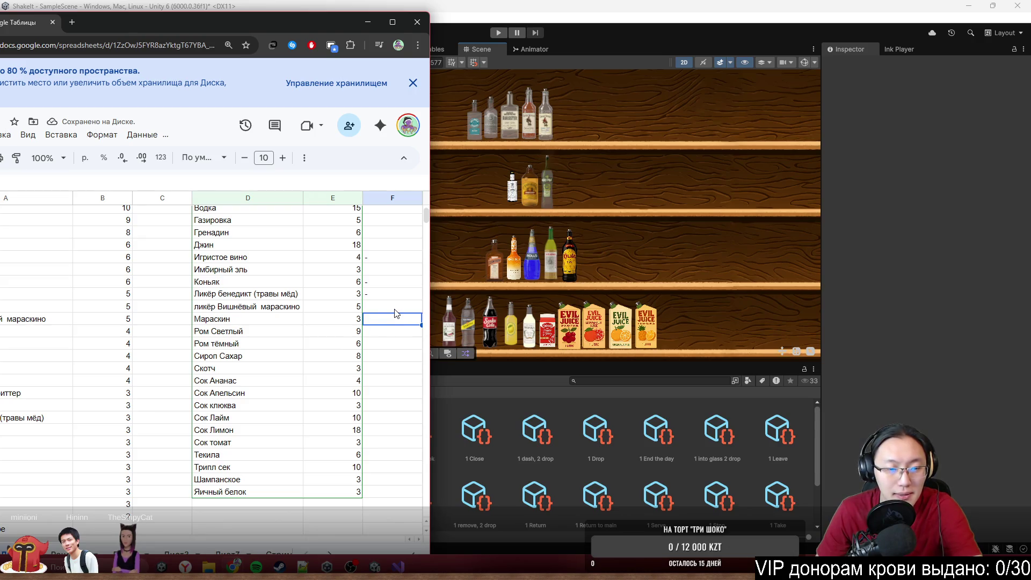
pyautogui.scroll(5, 526, 272)
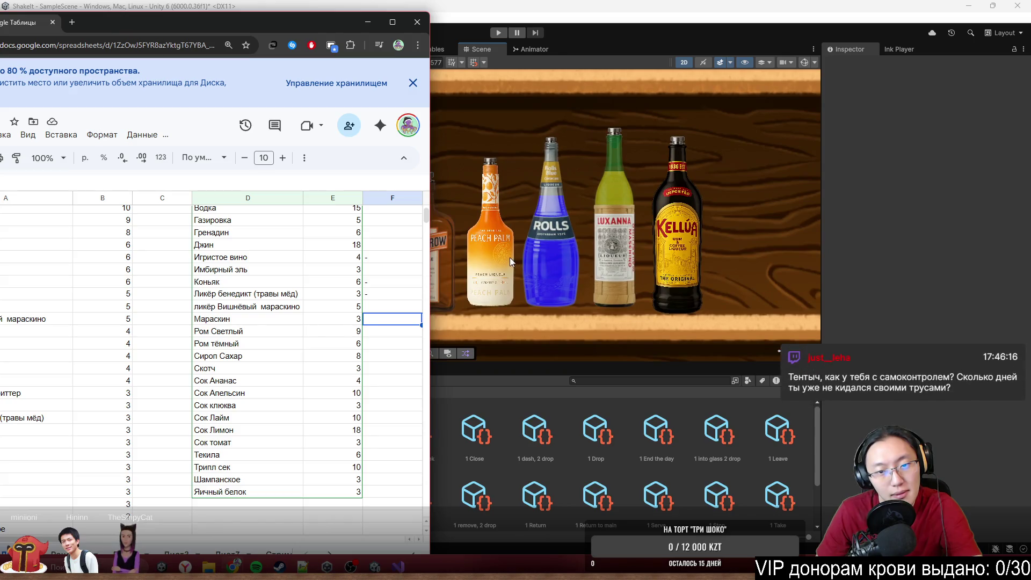
# Step: Zoom in on the Rolls, Luxanna and Kellua bottles, then select column F beside Ром Светлый
pyautogui.scroll(-1, 608, 281)
pyautogui.scroll(-1, 609, 281)
pyautogui.scroll(3, 613, 243)
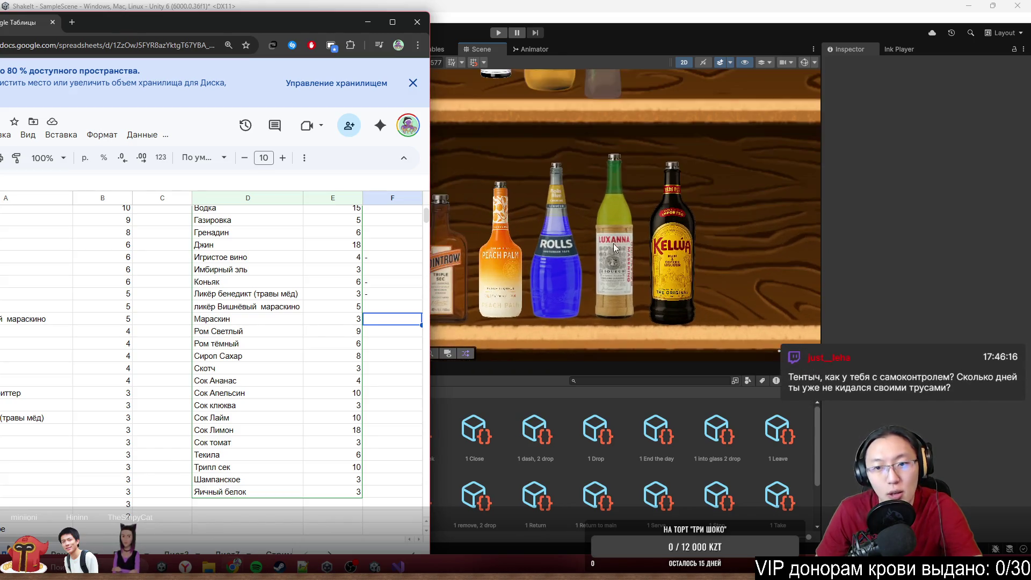
pyautogui.scroll(1, 609, 288)
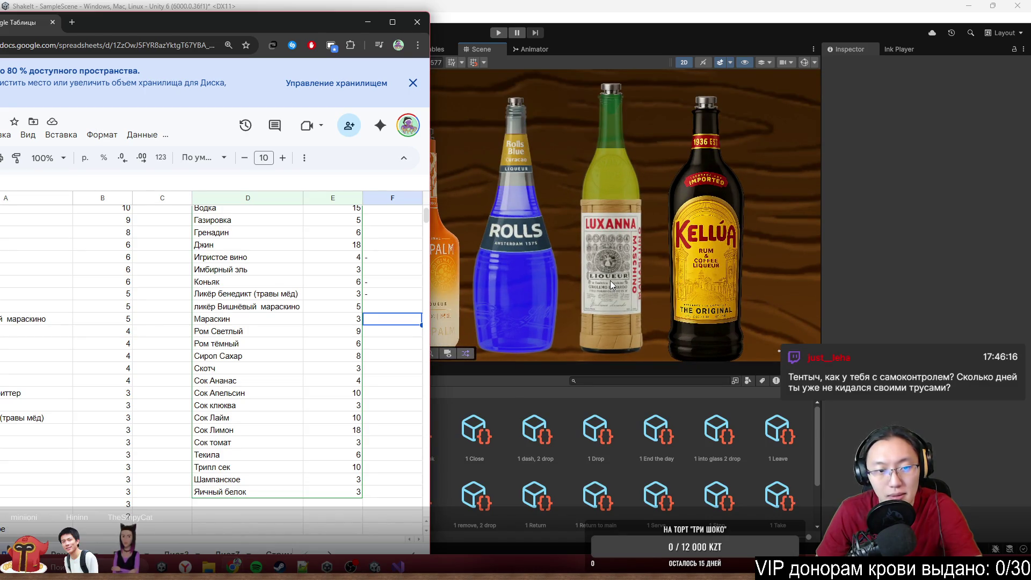
pyautogui.click(377, 333)
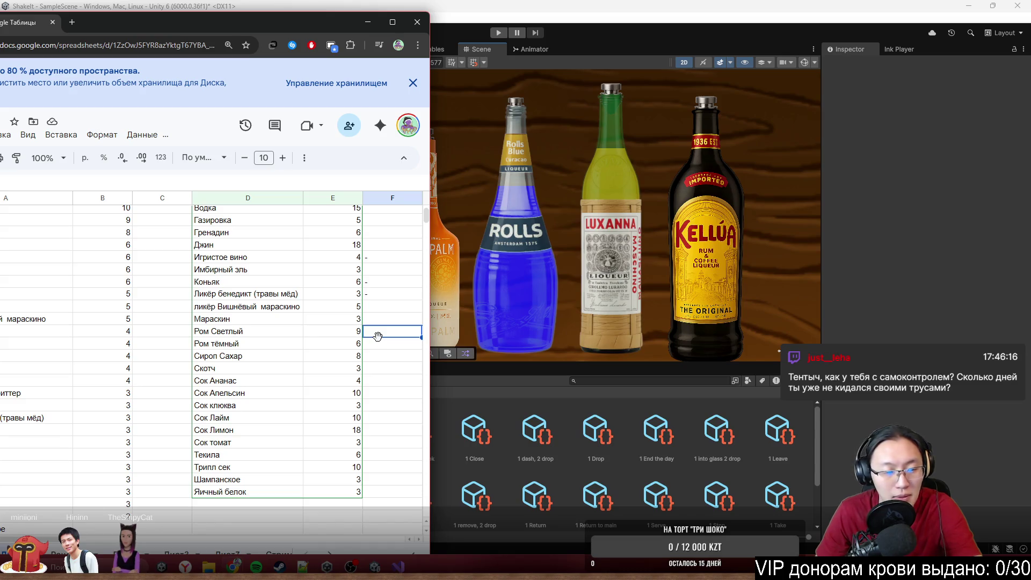
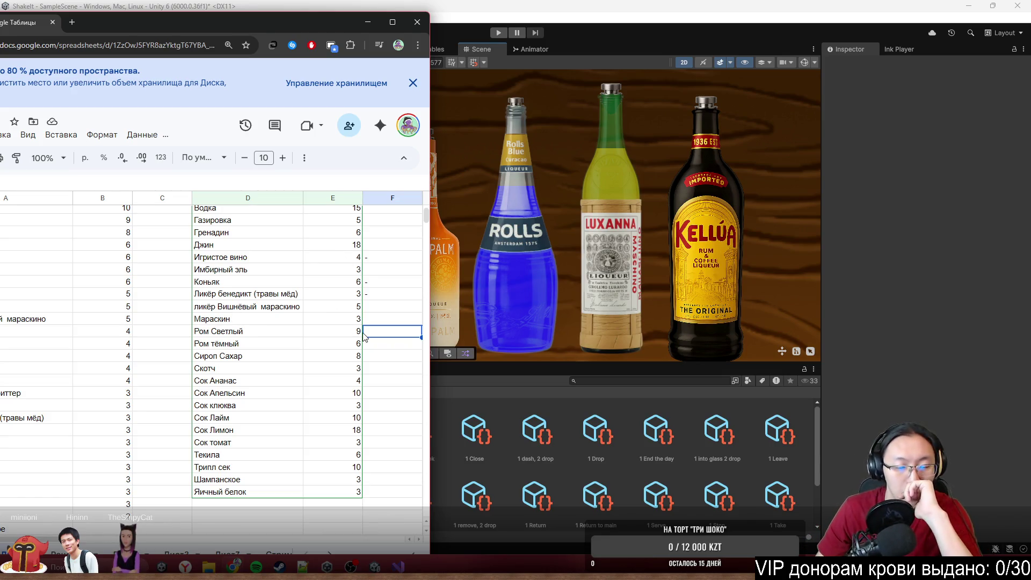
# Step: Put a dash in column F beside Ром тёмный, Скотч and Сок Лайм
pyautogui.click(390, 346)
pyautogui.write('-')
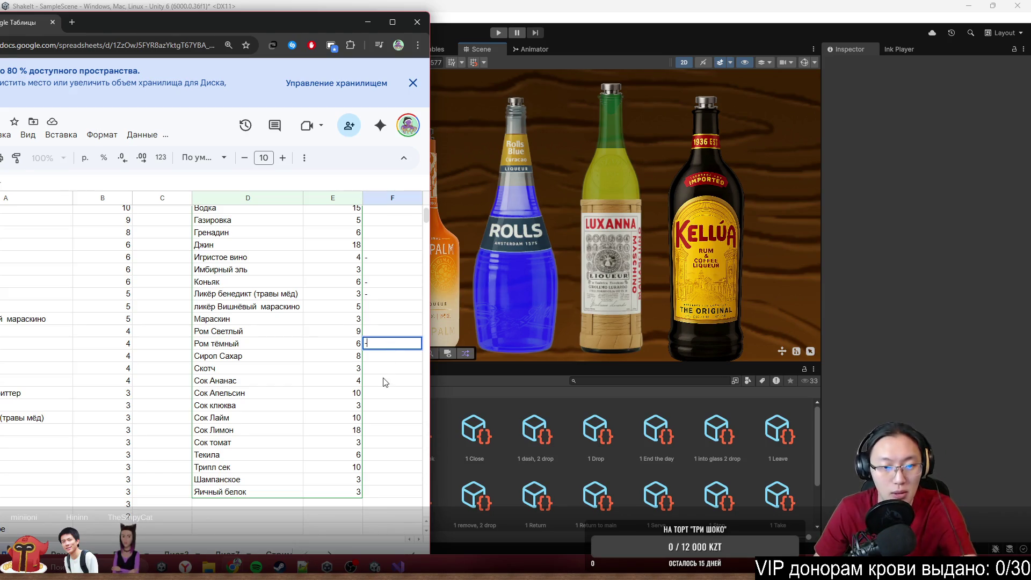
pyautogui.press('Return')
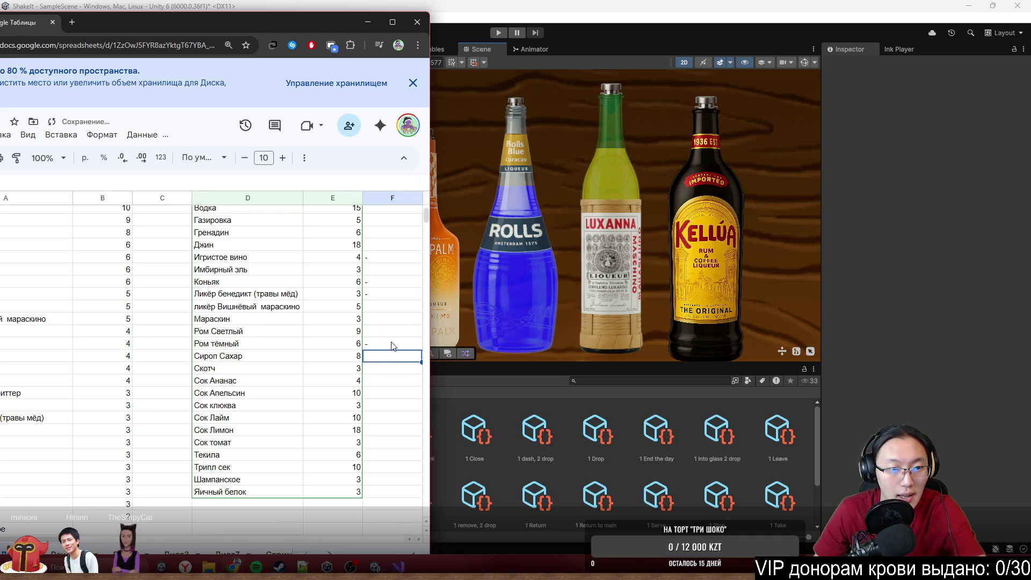
pyautogui.scroll(3, 356, 356)
pyautogui.scroll(-3, 357, 351)
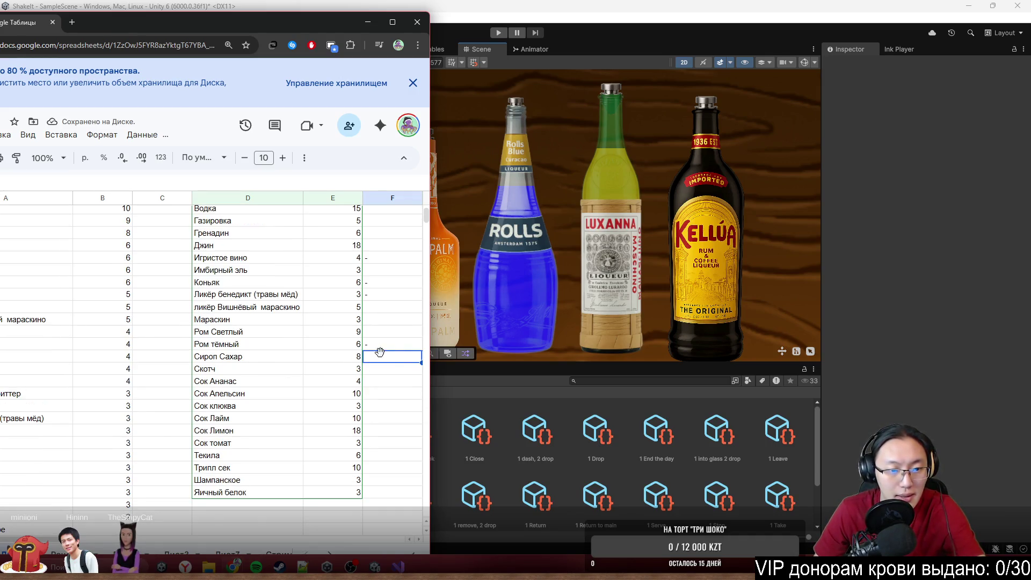
pyautogui.click(384, 369)
pyautogui.write('-')
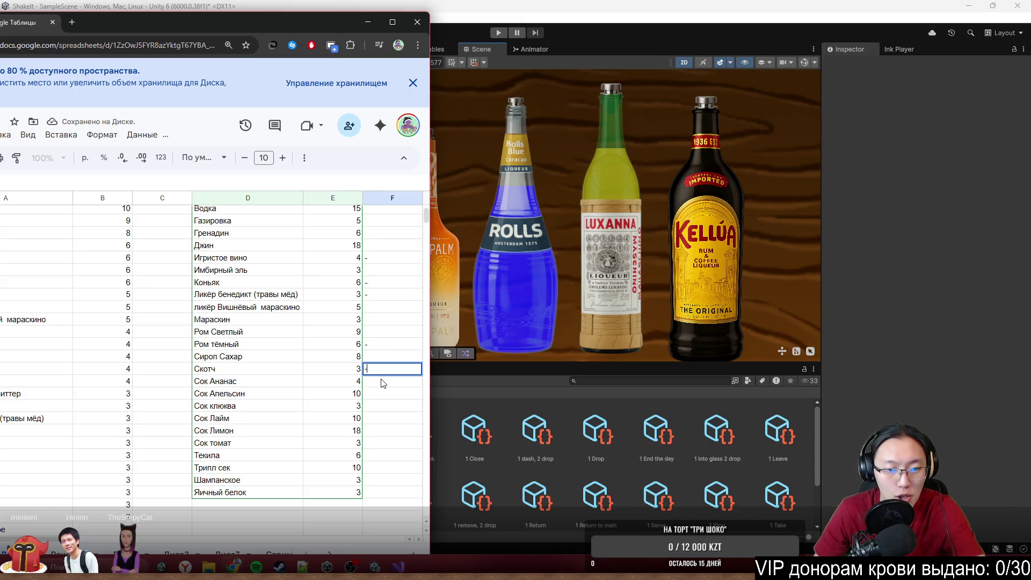
pyautogui.click(382, 396)
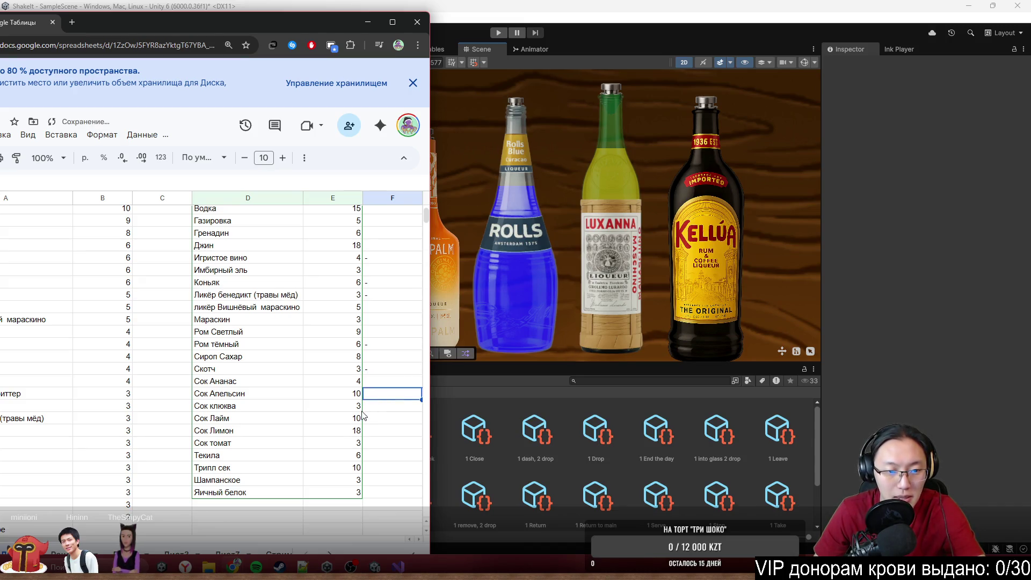
pyautogui.click(380, 422)
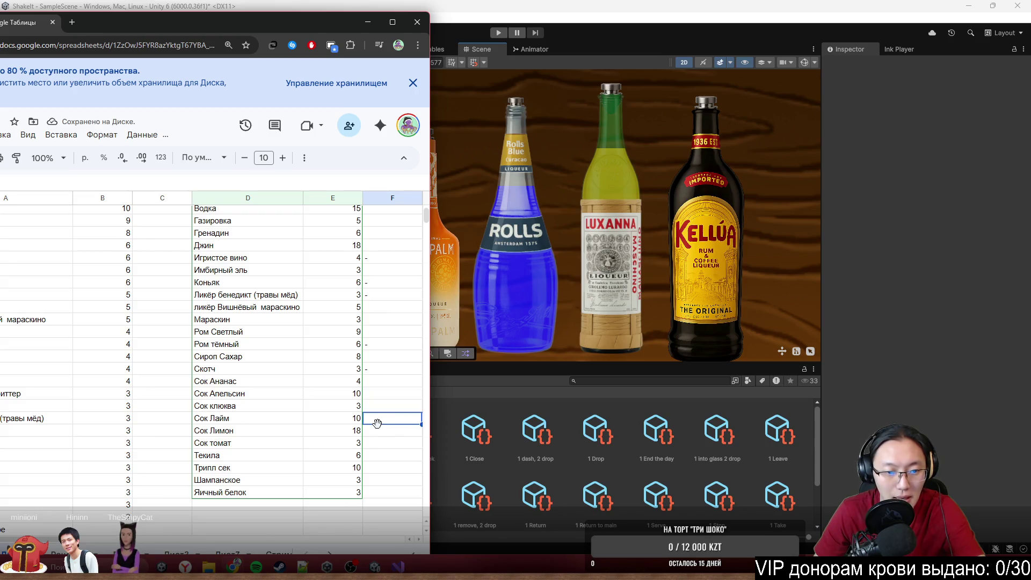
pyautogui.write('-')
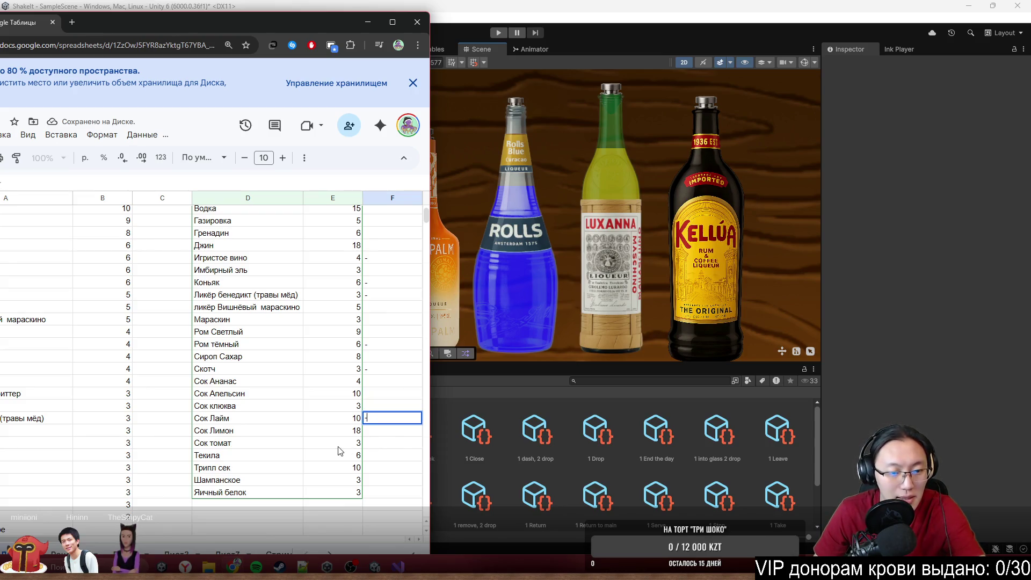
pyautogui.press('Return')
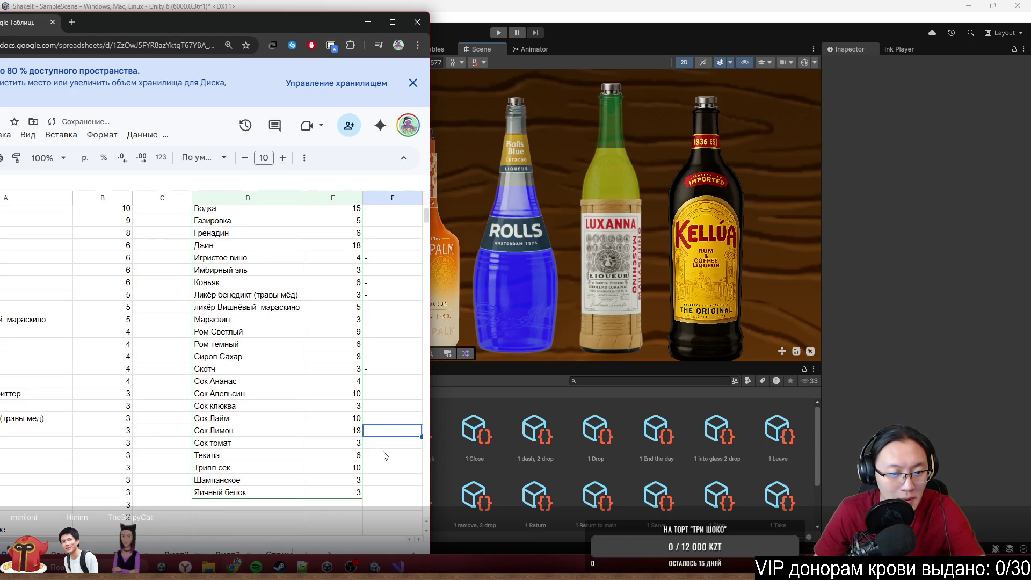
# Step: Add column F dashes beside Сок томат, Шампанское and Яичный белок
pyautogui.click(384, 445)
pyautogui.write('-')
pyautogui.click(378, 463)
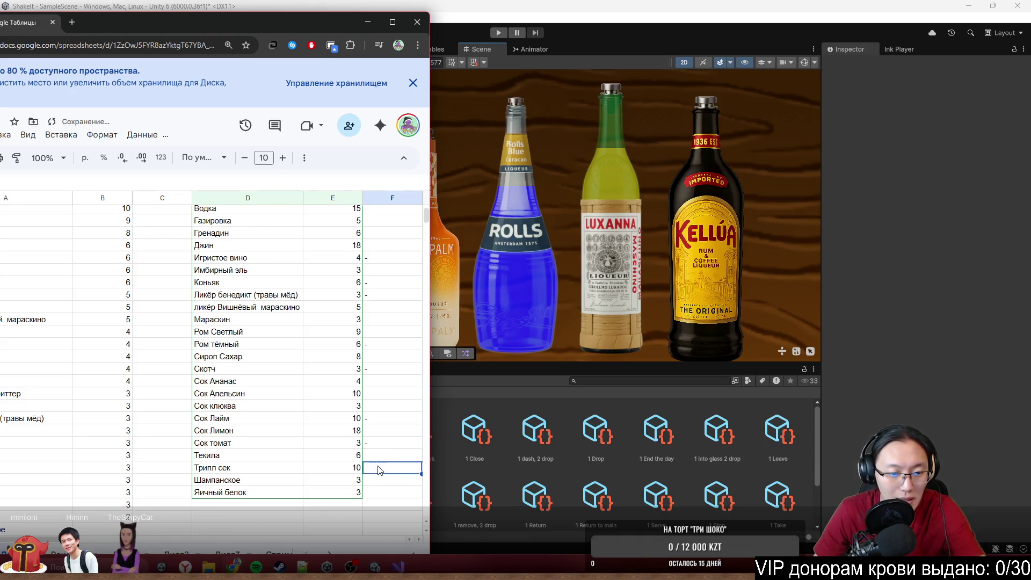
pyautogui.click(385, 480)
pyautogui.write('-')
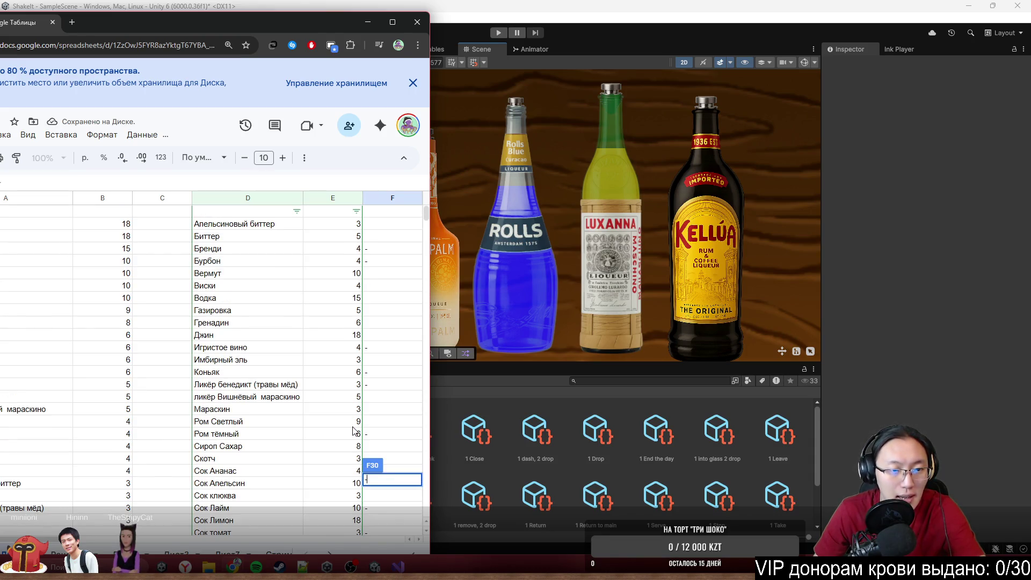
pyautogui.scroll(-5, 347, 422)
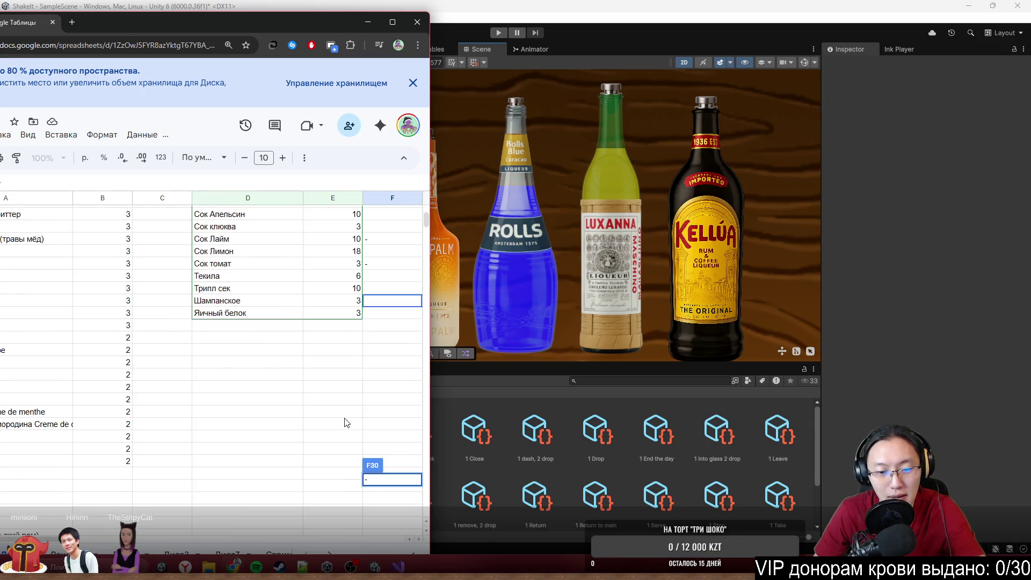
pyautogui.click(393, 317)
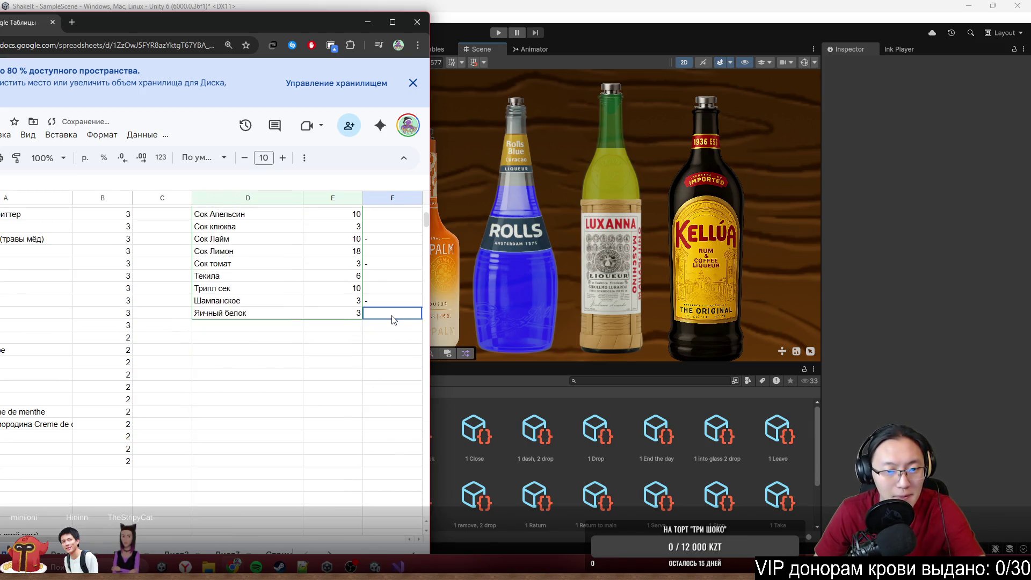
pyautogui.write('-')
pyautogui.press('Return')
pyautogui.scroll(5, 381, 344)
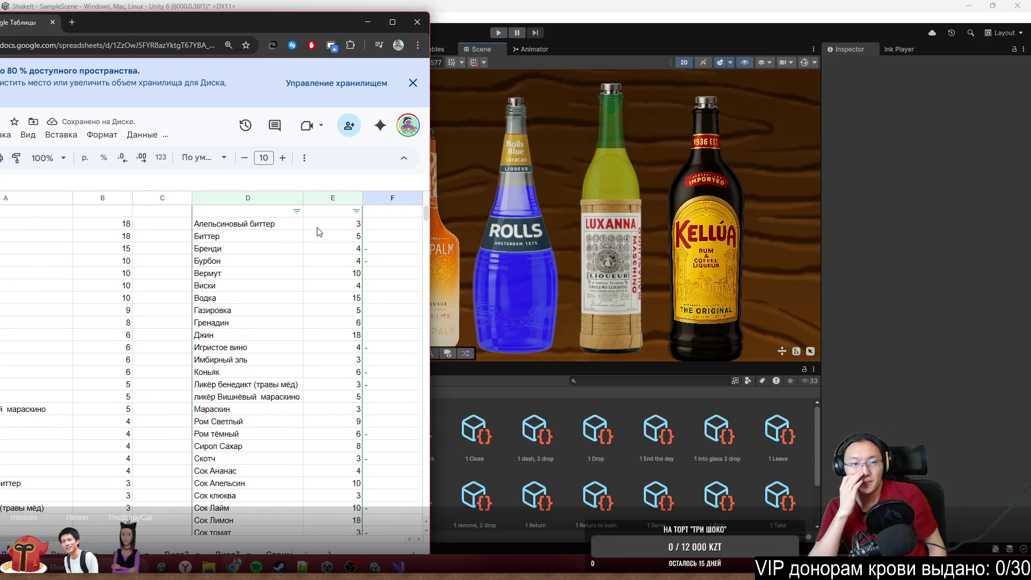
pyautogui.scroll(-2, 318, 232)
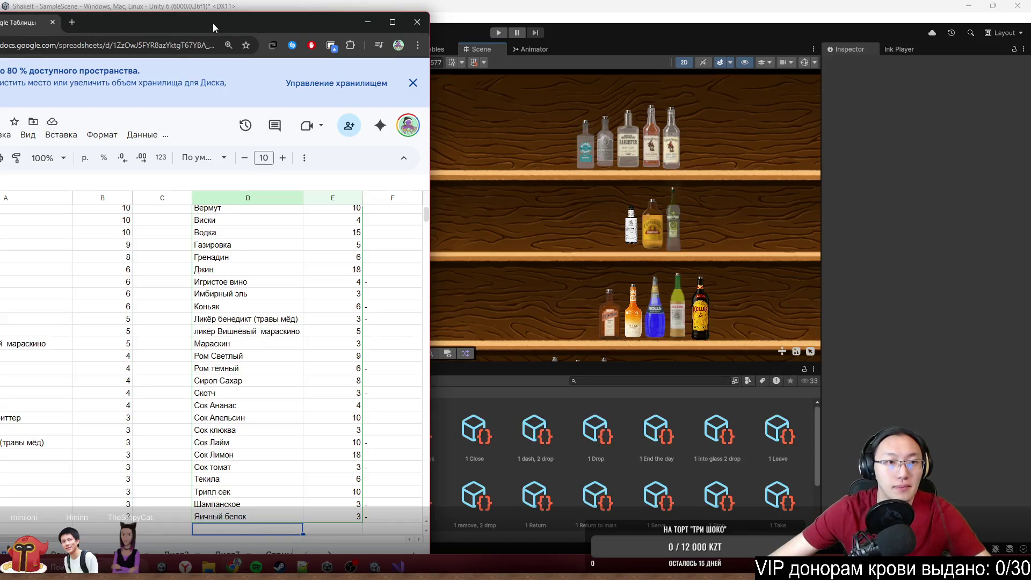
pyautogui.doubleClick(214, 28)
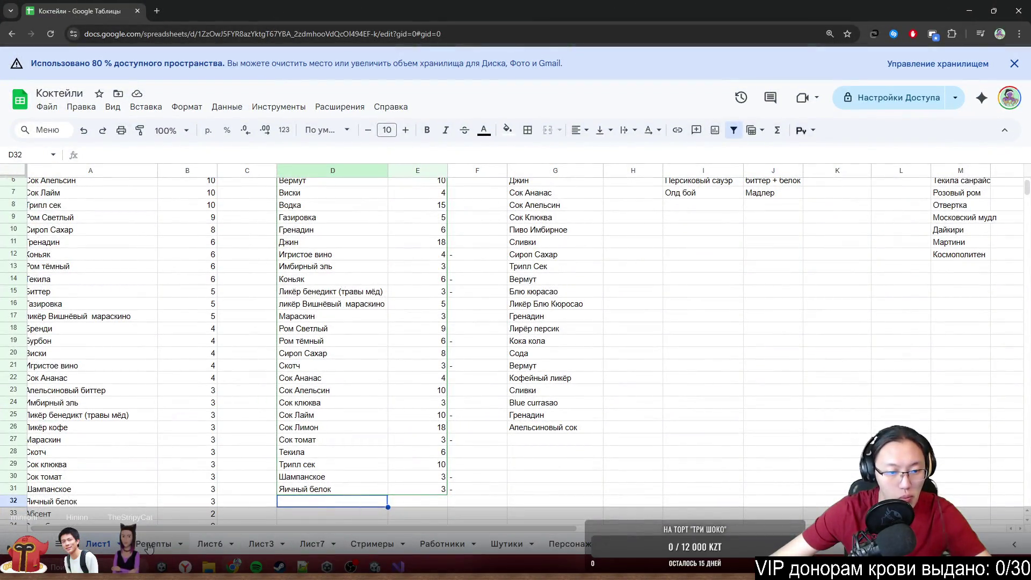
pyautogui.click(150, 544)
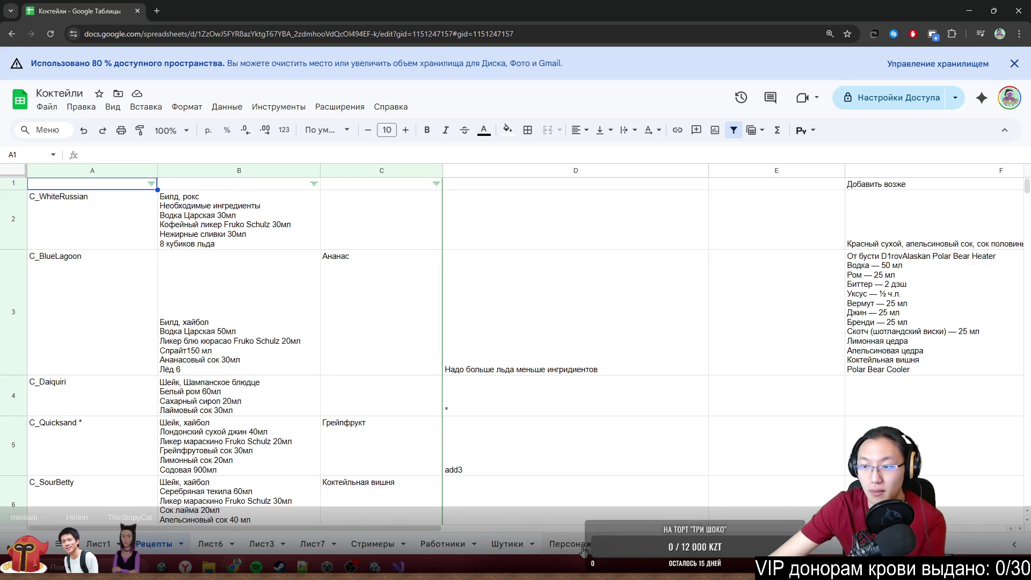
pyautogui.moveTo(435, 528)
pyautogui.mouseDown()
pyautogui.moveTo(985, 547)
pyautogui.moveTo(404, 523)
pyautogui.mouseUp()
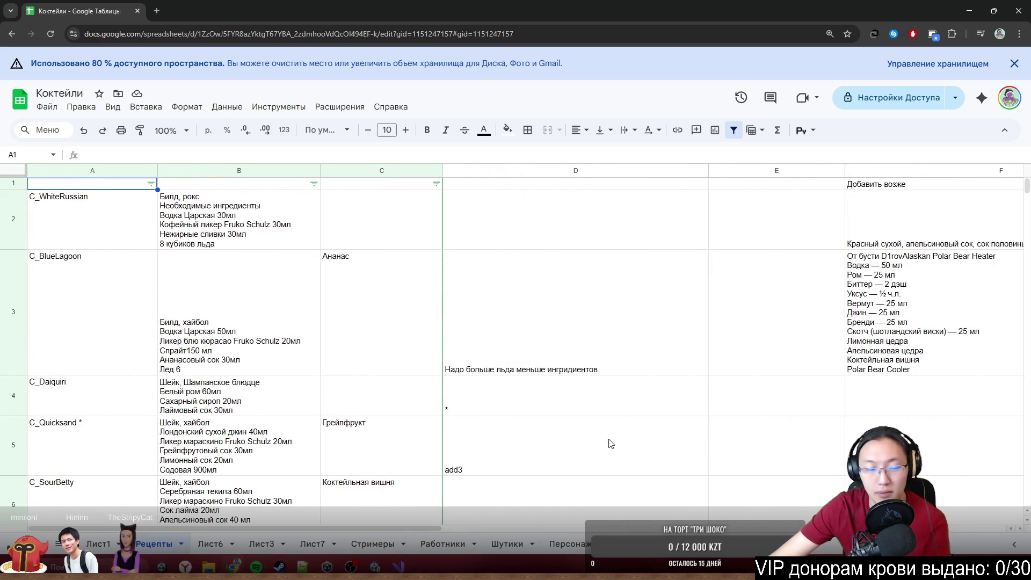
pyautogui.scroll(-2, 616, 427)
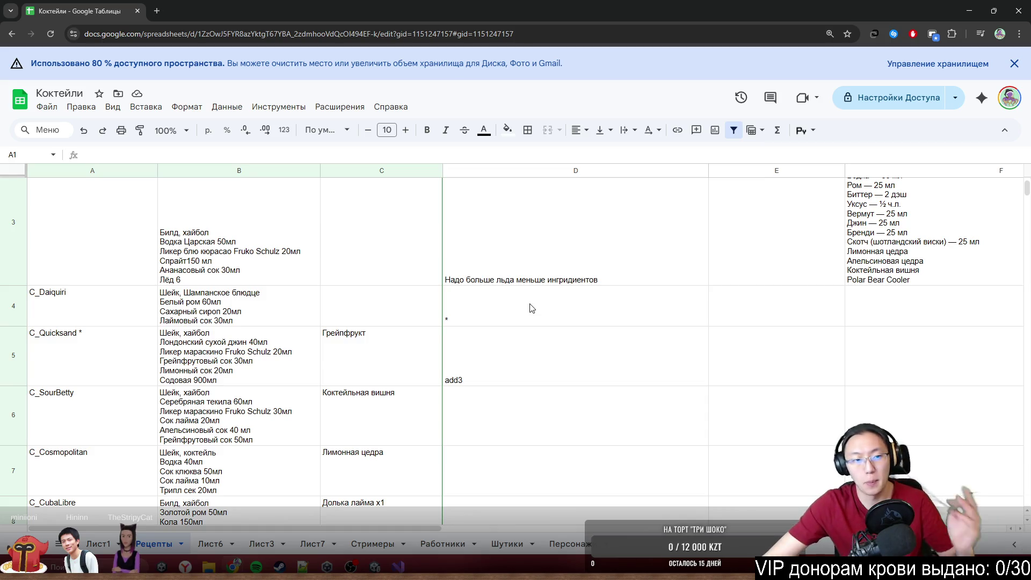
pyautogui.scroll(2, 596, 271)
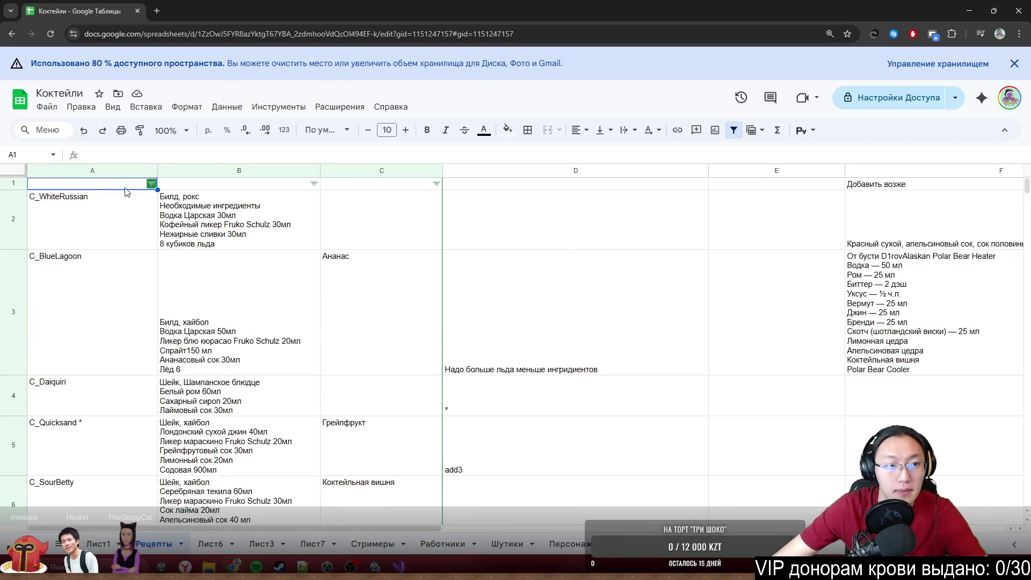
pyautogui.click(97, 549)
pyautogui.click(210, 546)
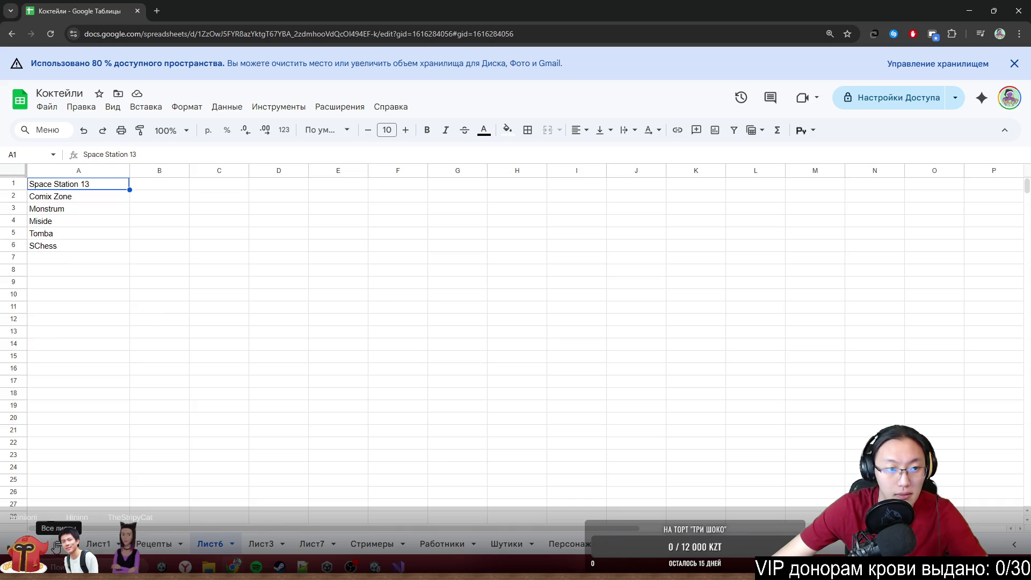
pyautogui.click(97, 544)
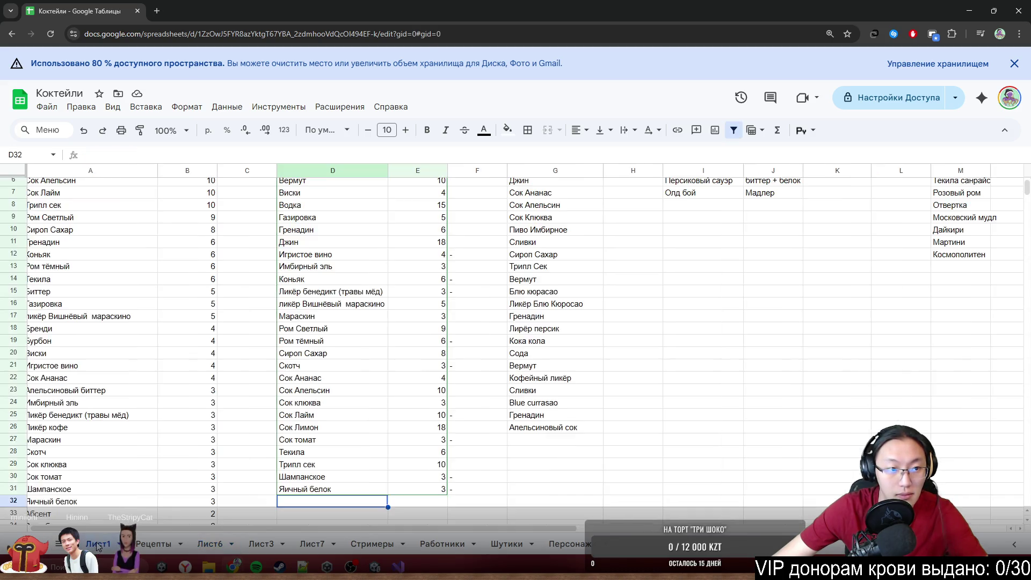
pyautogui.scroll(2, 743, 400)
pyautogui.scroll(-3, 743, 399)
pyautogui.scroll(3, 742, 400)
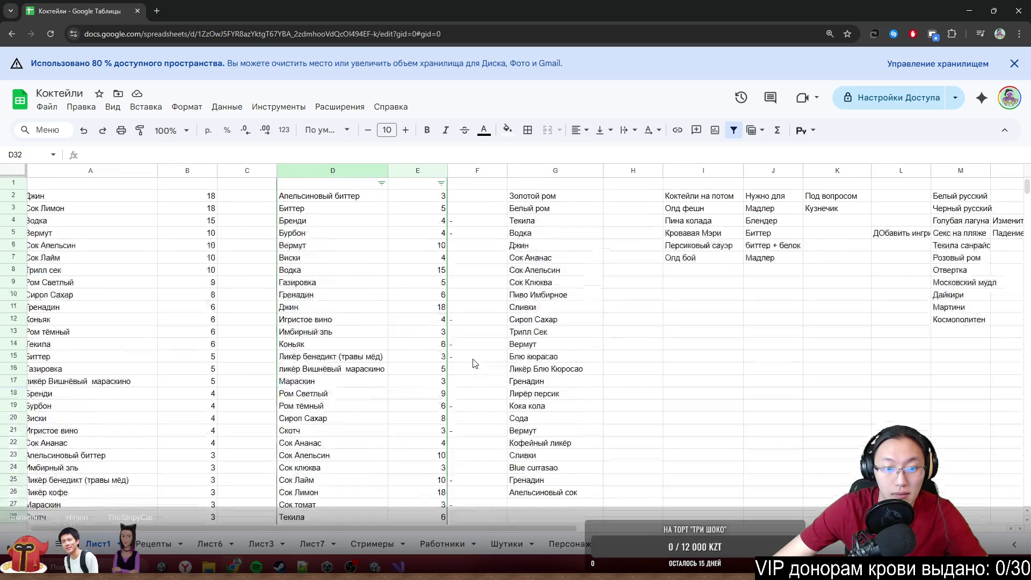
pyautogui.click(743, 400)
pyautogui.moveTo(784, 11)
pyautogui.mouseDown()
pyautogui.moveTo(380, 18)
pyautogui.moveTo(266, 0)
pyautogui.mouseUp()
# Step: Select cell D1, then undo a mistyped entry so Апельсиновый биттер stays intact
pyautogui.click(255, 215)
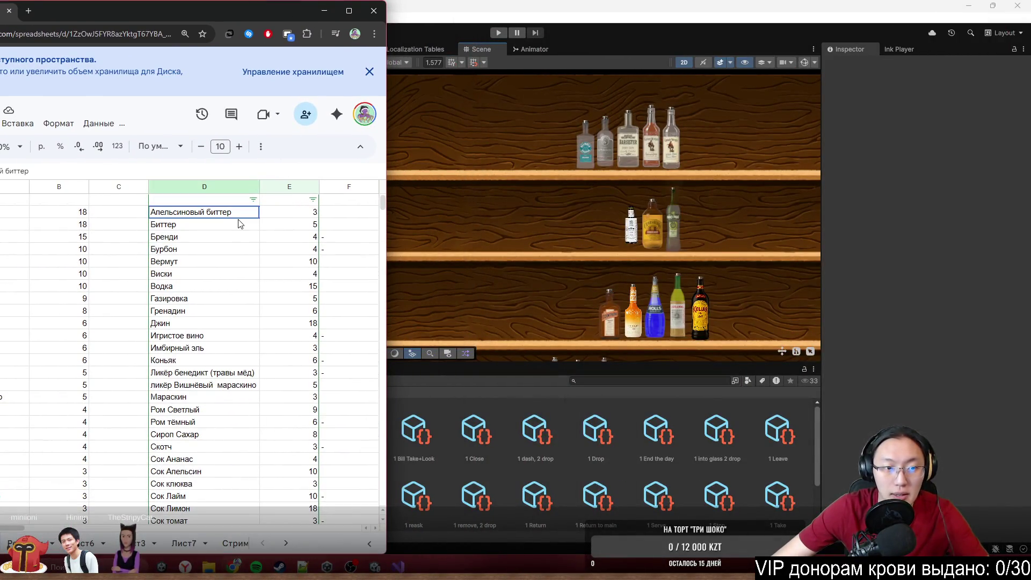
pyautogui.click(236, 228)
pyautogui.click(239, 213)
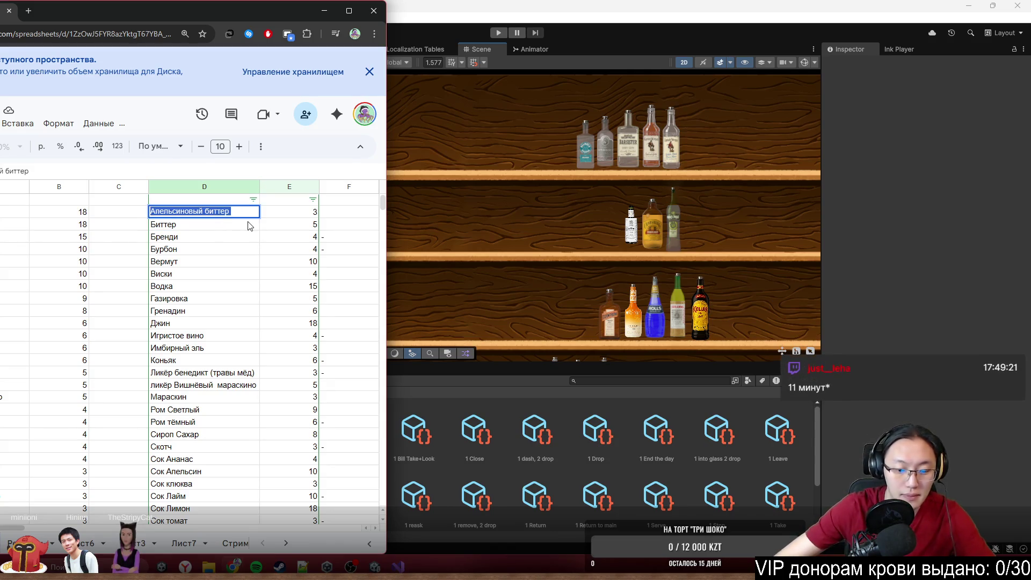
pyautogui.write('FyАнго')
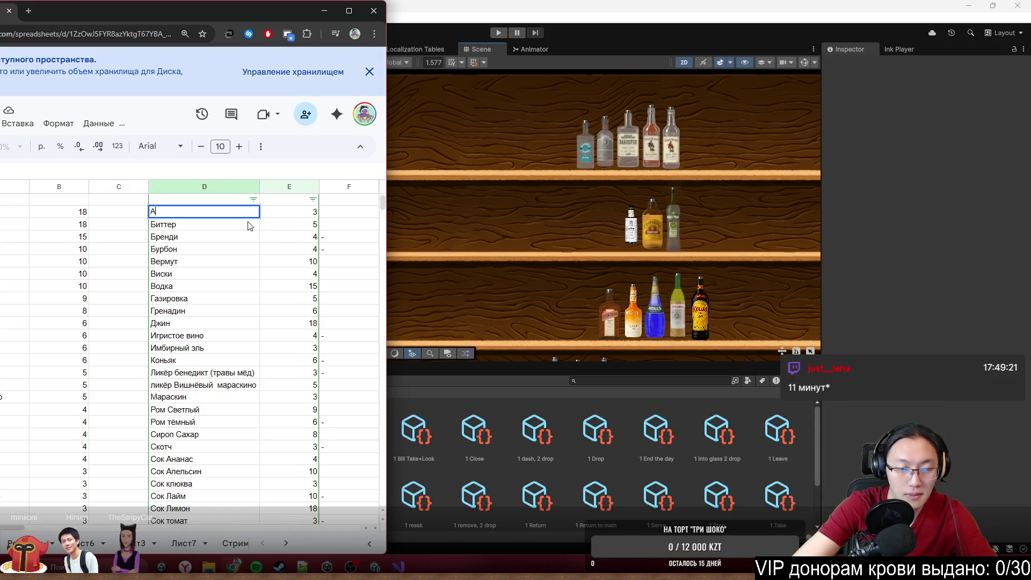
pyautogui.hotkey('ctrl', 'z')
pyautogui.hotkey('ctrl', 'z')
pyautogui.hotkey('ctrl', 'z')
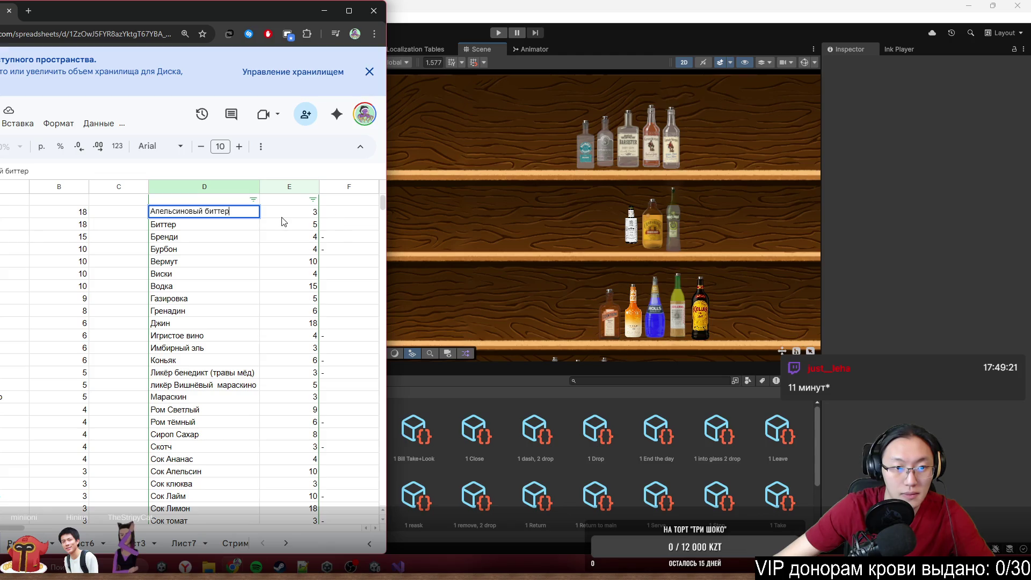
pyautogui.click(341, 217)
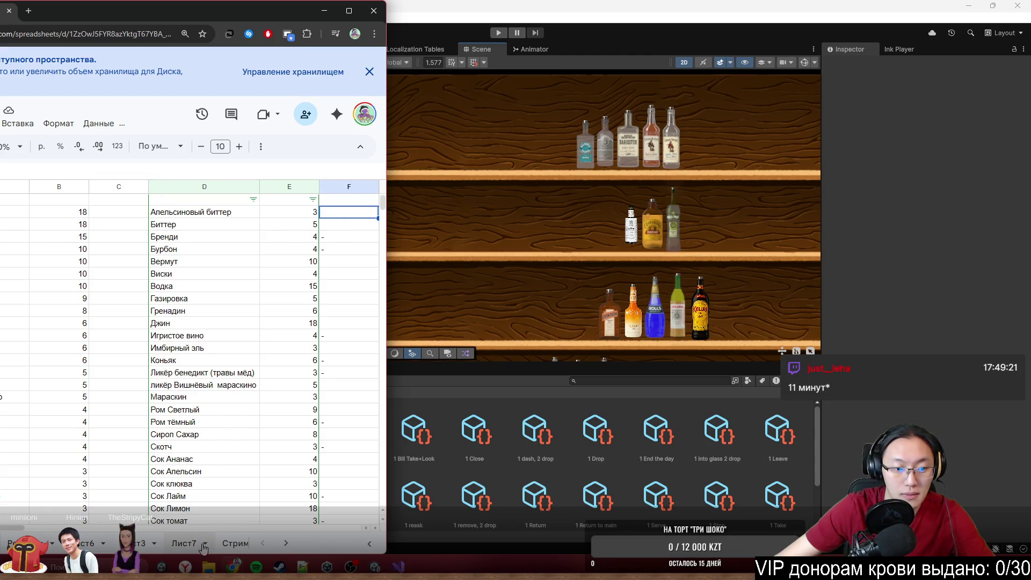
# Step: Retype cell D1 as Ангостура биттер, correcting the misspelled ending
pyautogui.click(219, 212)
pyautogui.write('А')
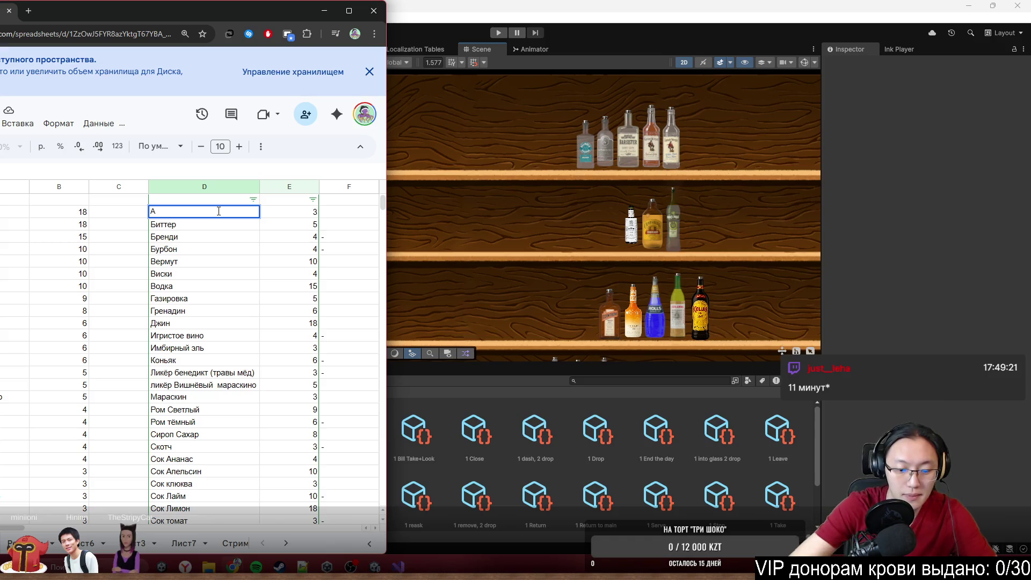
pyautogui.write('а 6')
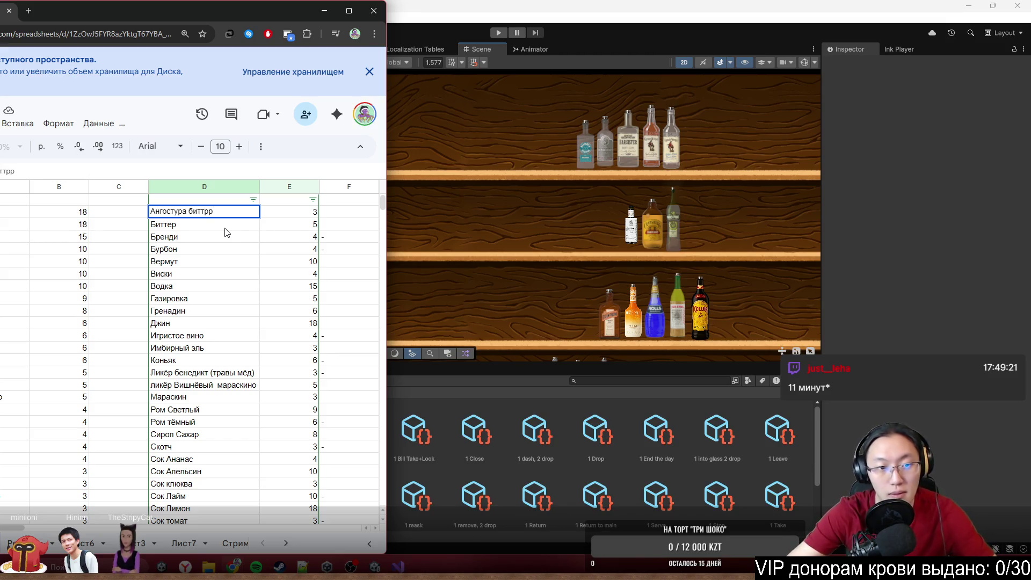
pyautogui.press('BackSpace')
pyautogui.press('BackSpace')
pyautogui.write('ер')
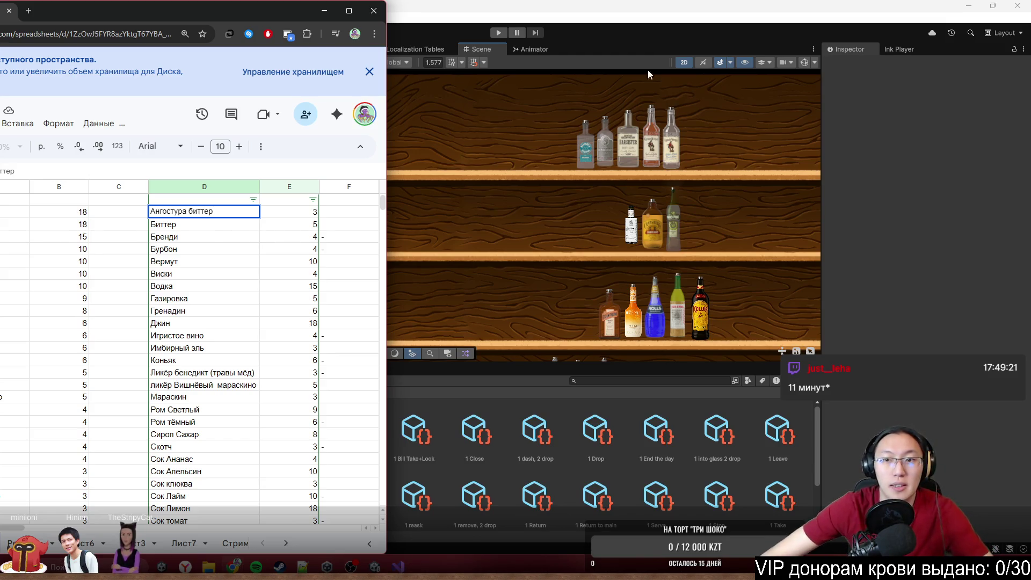
pyautogui.click(644, 169)
pyautogui.hotkey('alt', 'Tab')
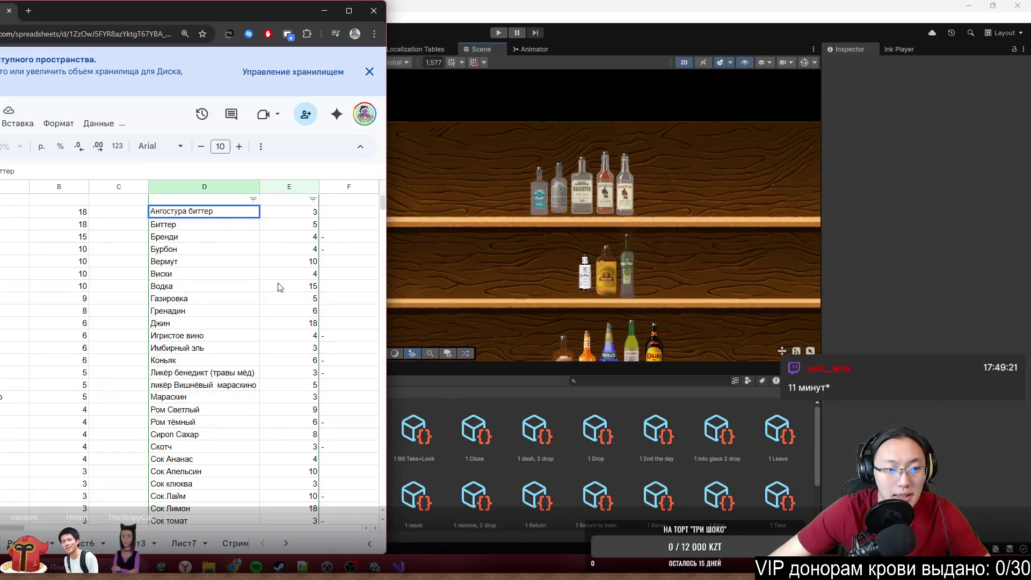
# Step: Review the existing Водка, Ром Светлый and Ром тёмный entries in column D
pyautogui.scroll(-5, 268, 348)
pyautogui.click(208, 355)
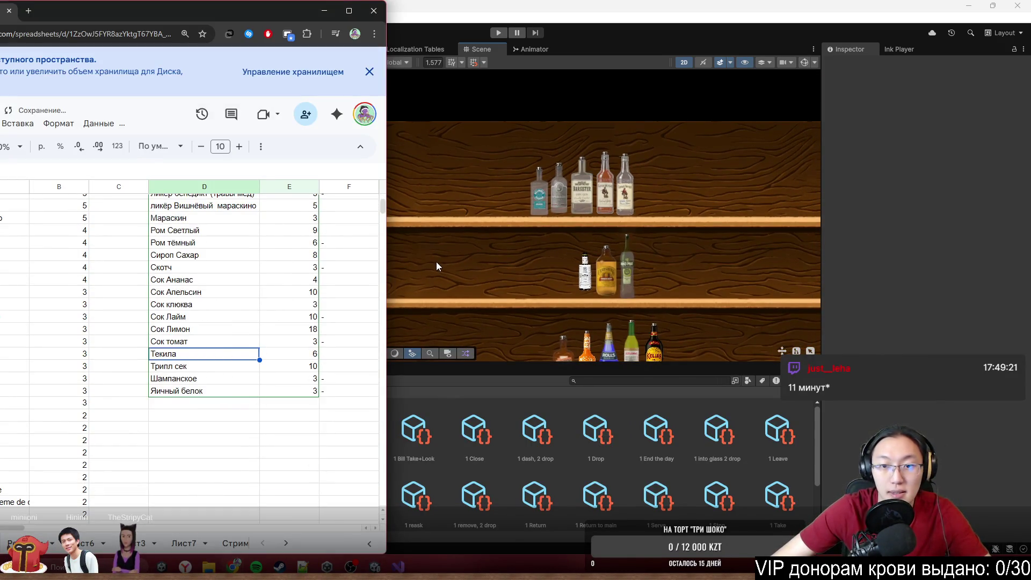
pyautogui.scroll(5, 177, 265)
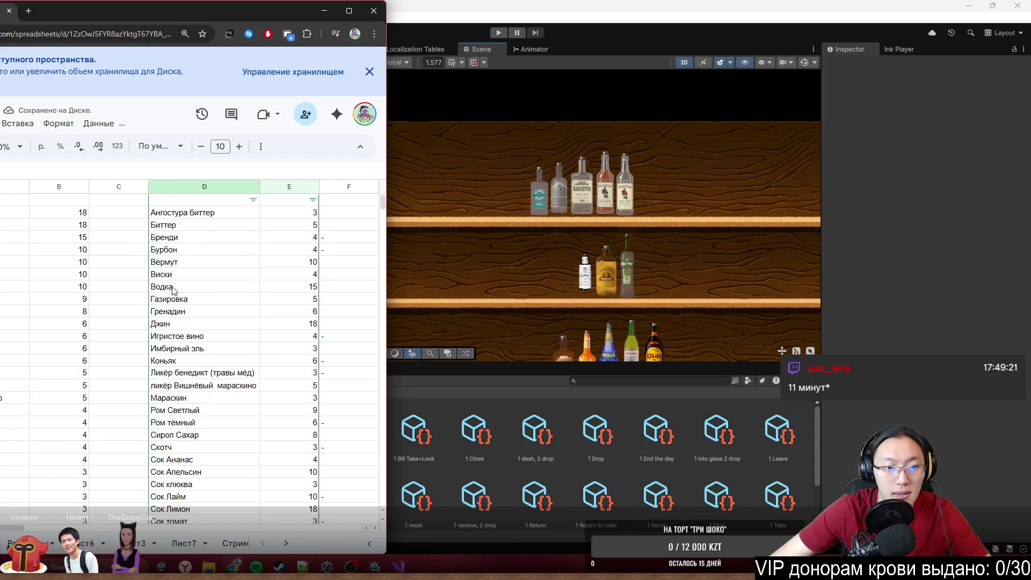
pyautogui.click(173, 289)
pyautogui.scroll(2, 583, 187)
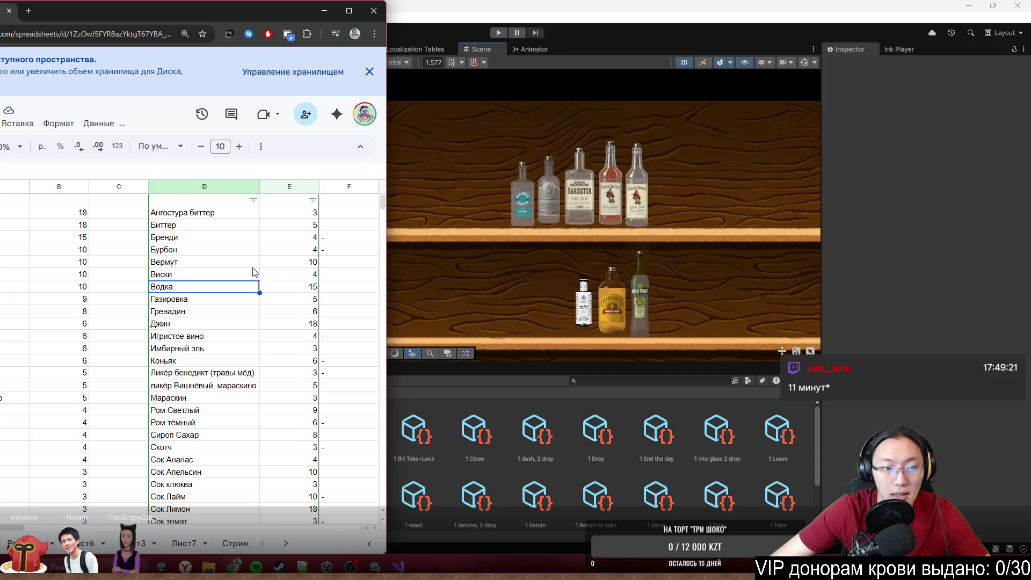
pyautogui.click(194, 415)
pyautogui.click(183, 424)
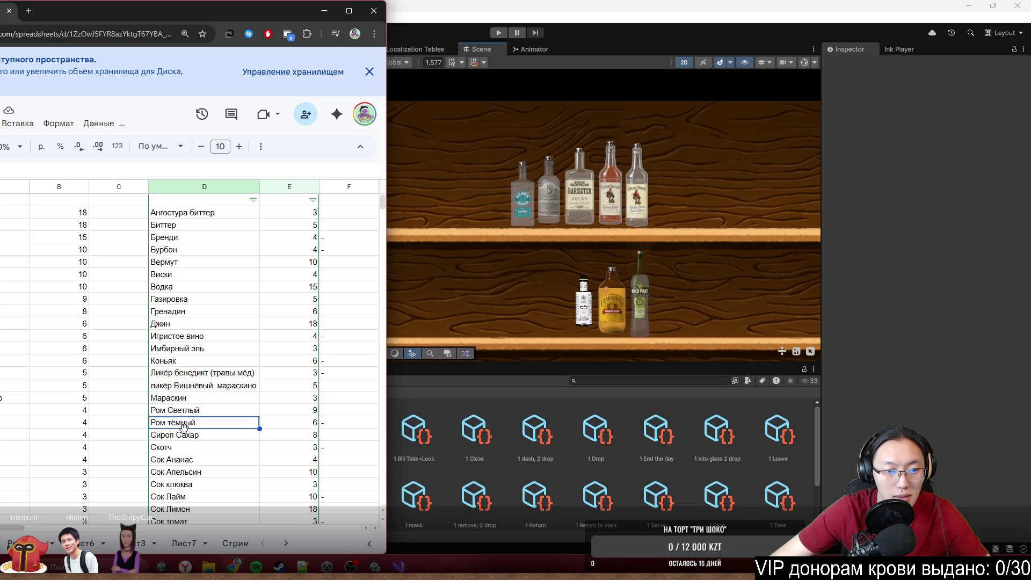
pyautogui.scroll(-3, 183, 424)
# Step: Enter Ром Золотой in the empty column D cell below Яичный белок
pyautogui.click(189, 409)
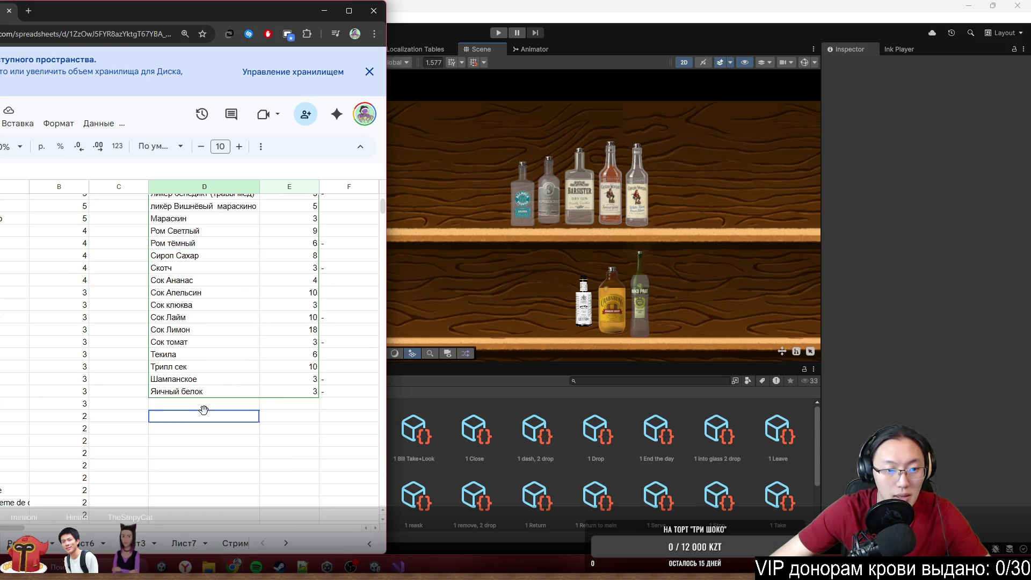
pyautogui.write('Ром ')
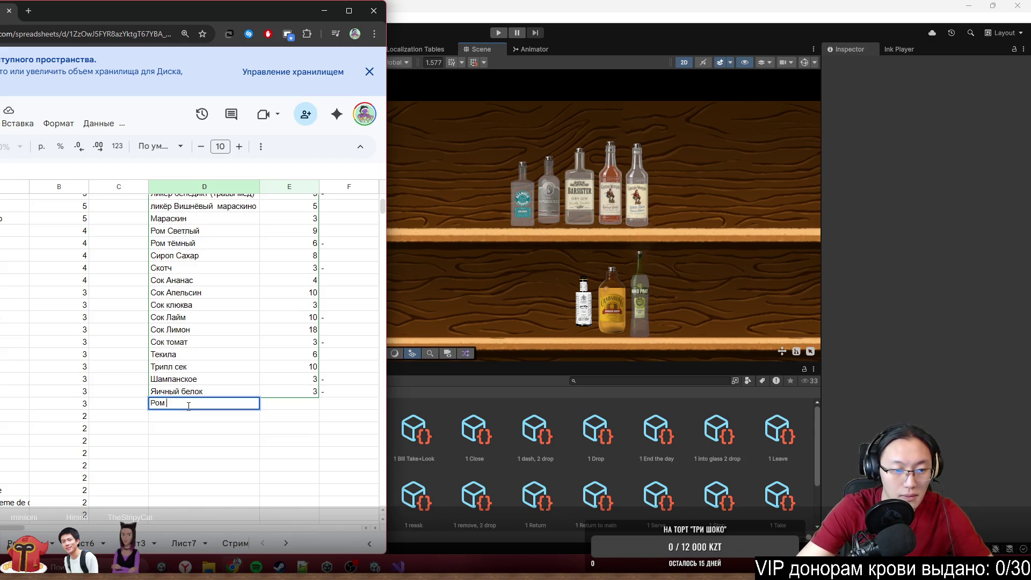
pyautogui.write('тёмный')
pyautogui.scroll(3, 188, 406)
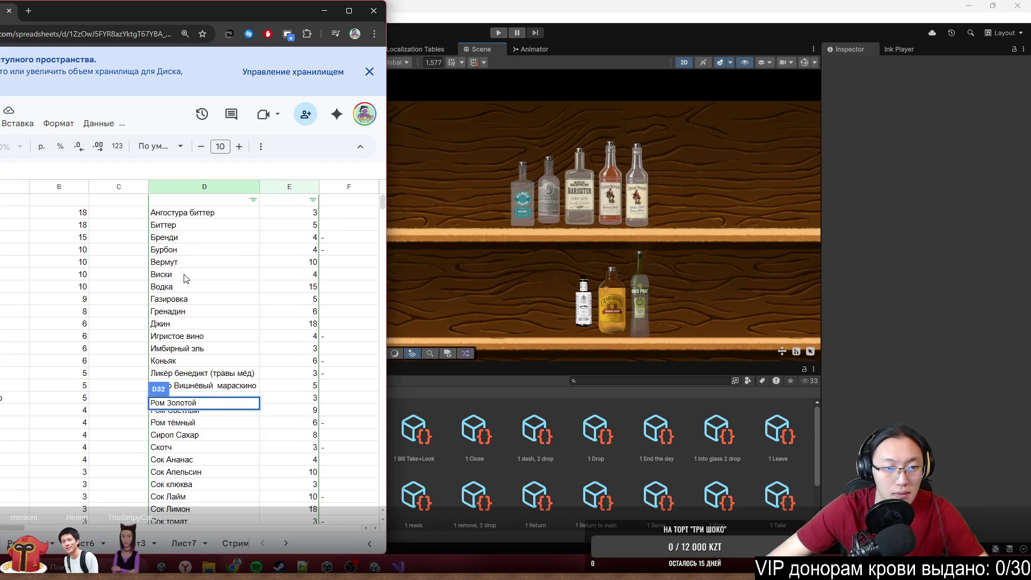
pyautogui.click(255, 277)
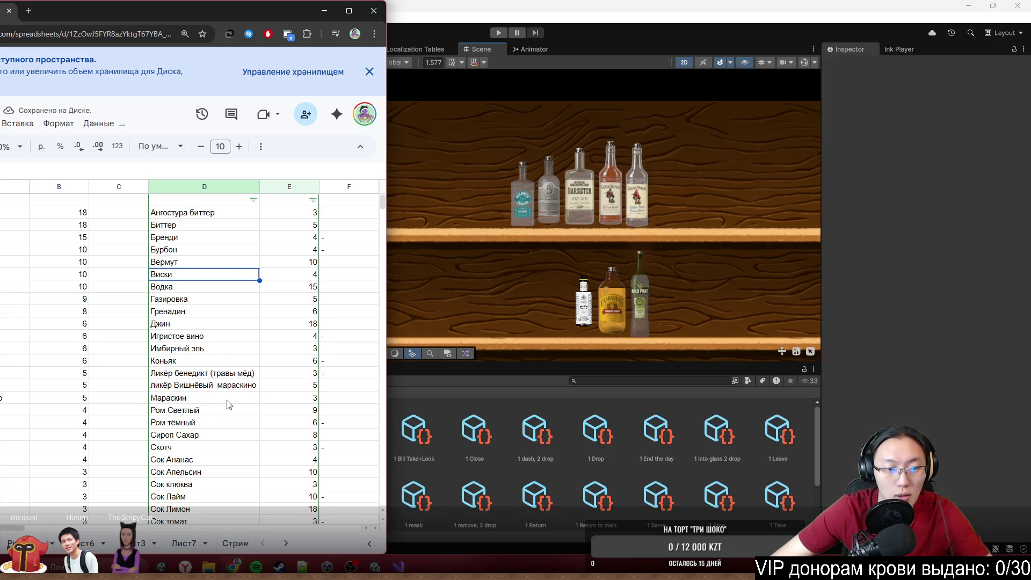
pyautogui.scroll(2, 555, 294)
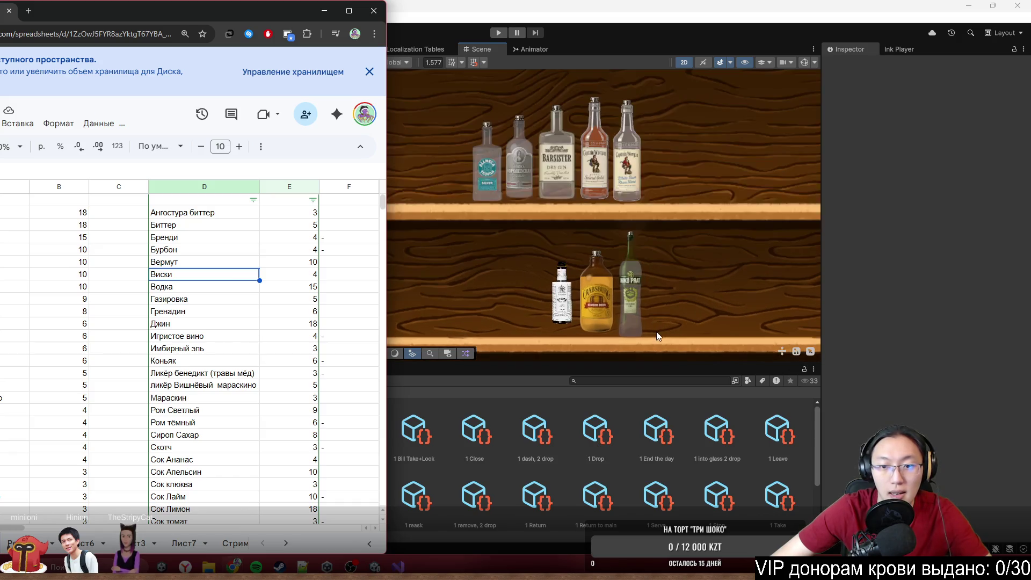
pyautogui.scroll(1, 597, 324)
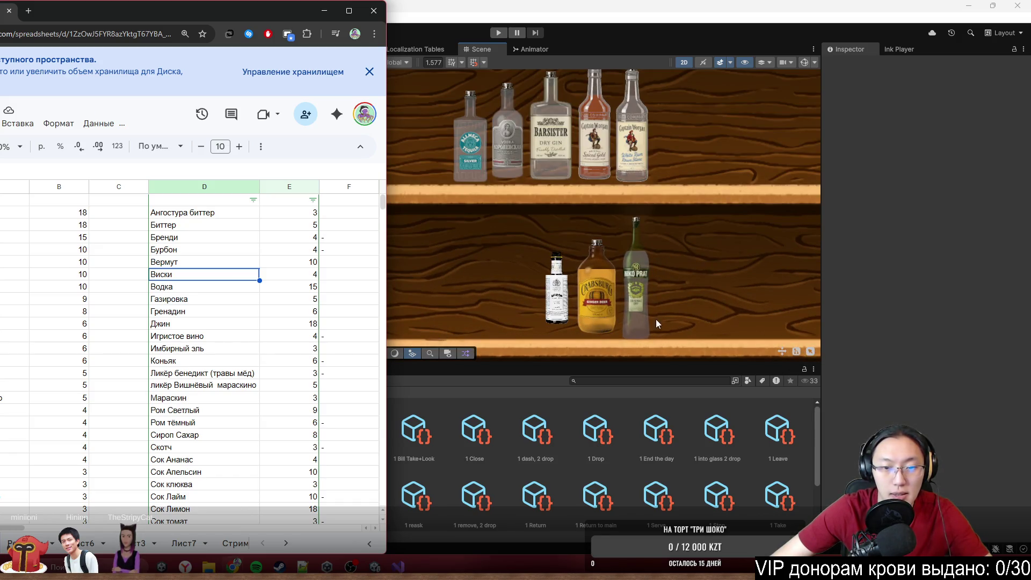
pyautogui.scroll(1, 613, 294)
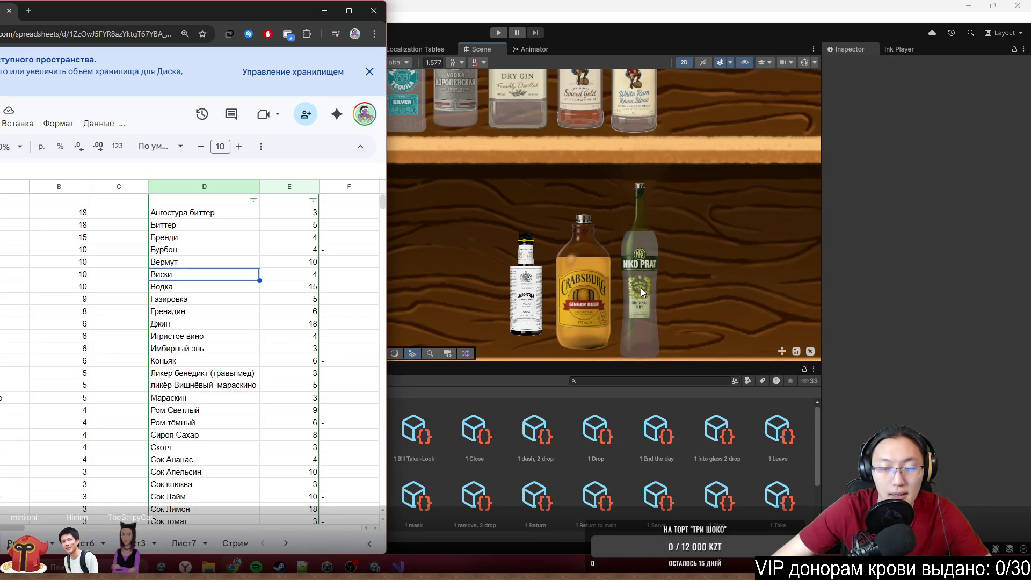
pyautogui.scroll(3, 648, 314)
pyautogui.scroll(1, 648, 314)
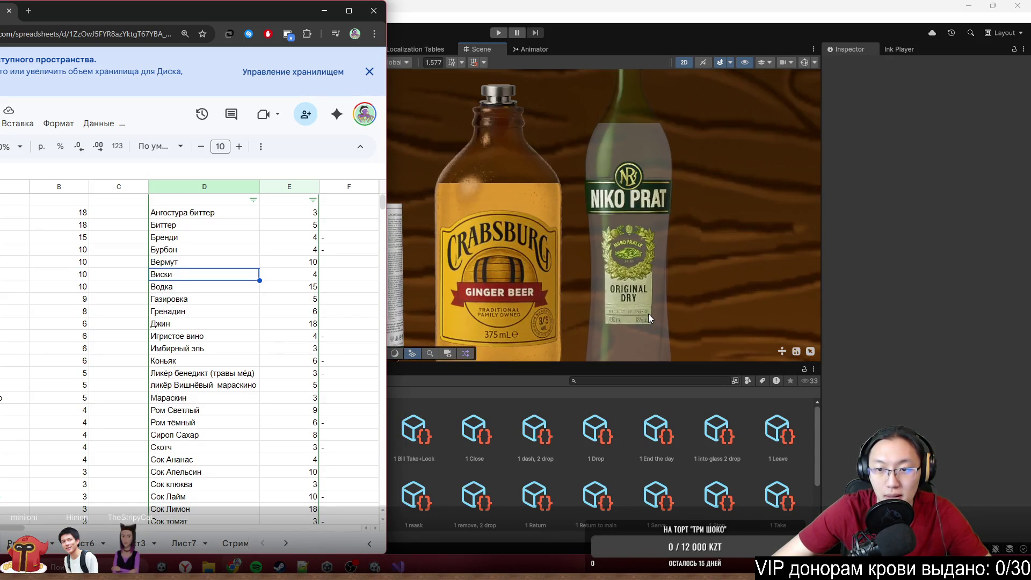
pyautogui.scroll(-2, 648, 314)
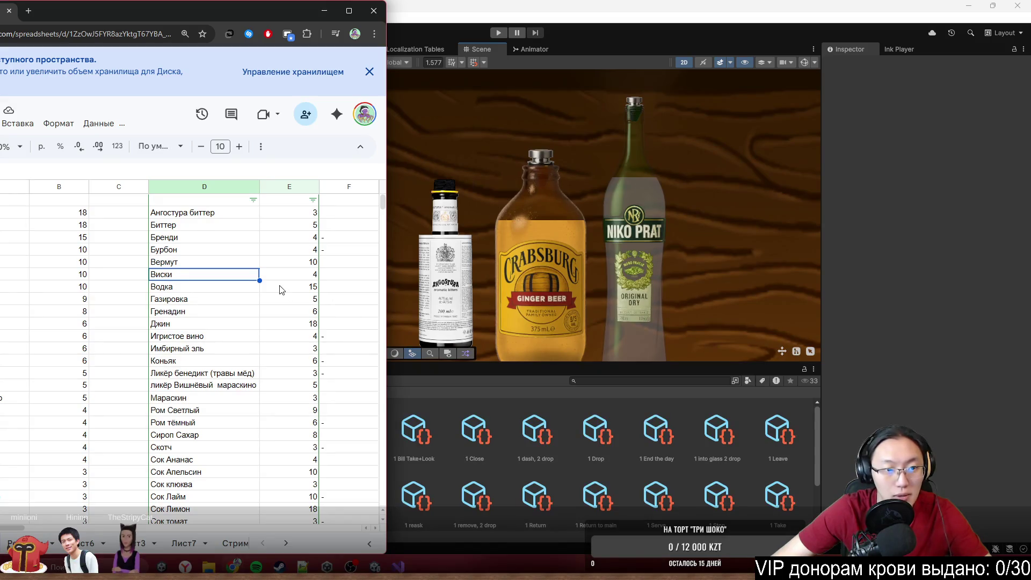
pyautogui.scroll(-2, 603, 277)
pyautogui.click(603, 277)
pyautogui.scroll(-1, 613, 170)
pyautogui.hotkey('alt', 'Tab')
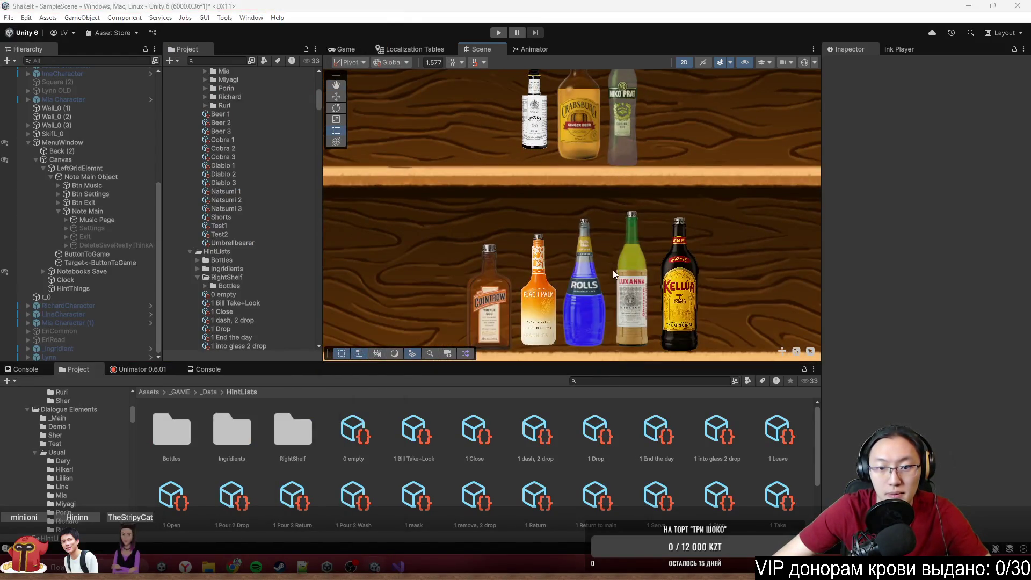
pyautogui.scroll(-3, 206, 397)
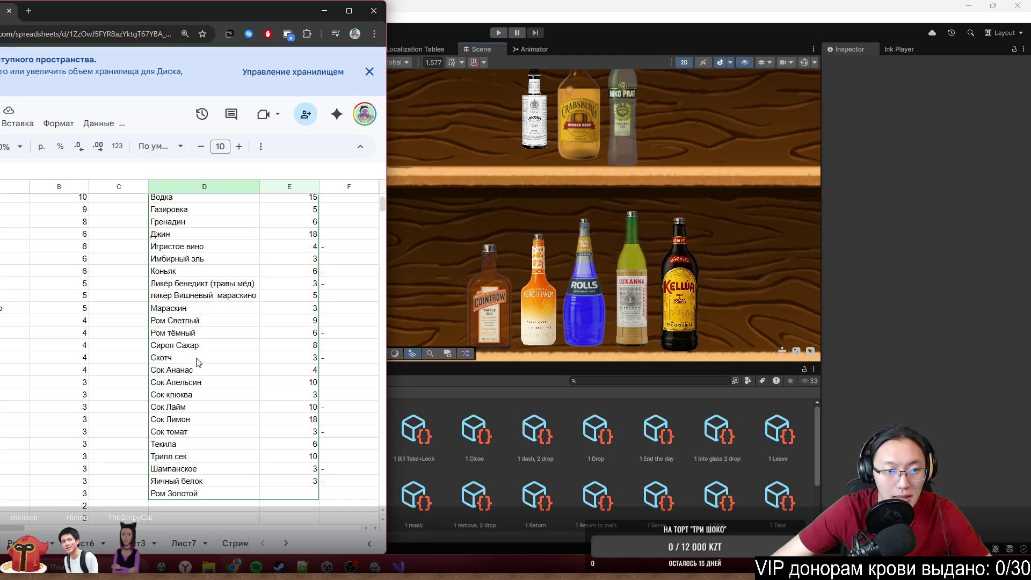
# Step: Enter Ликёр персиковый in the column D cell directly below Ром Золотой
pyautogui.click(214, 509)
pyautogui.write('Лик')
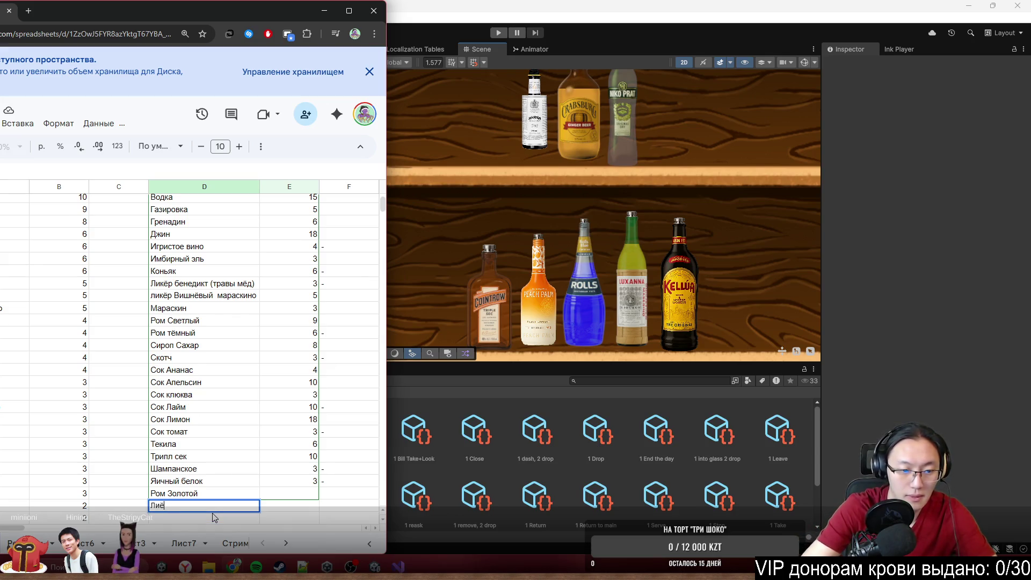
pyautogui.write('ёр п')
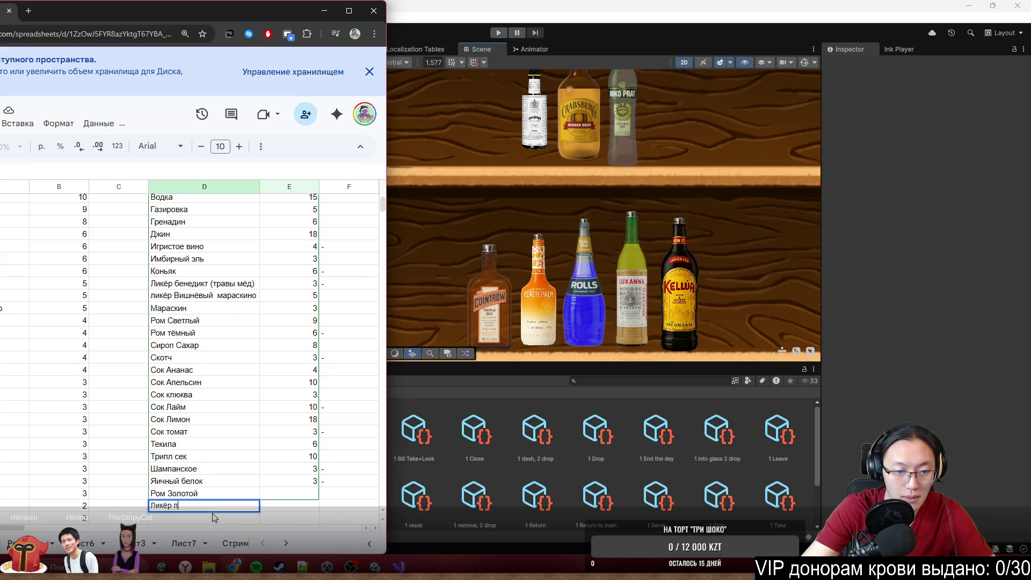
pyautogui.write('ерсиковый')
pyautogui.press('Return')
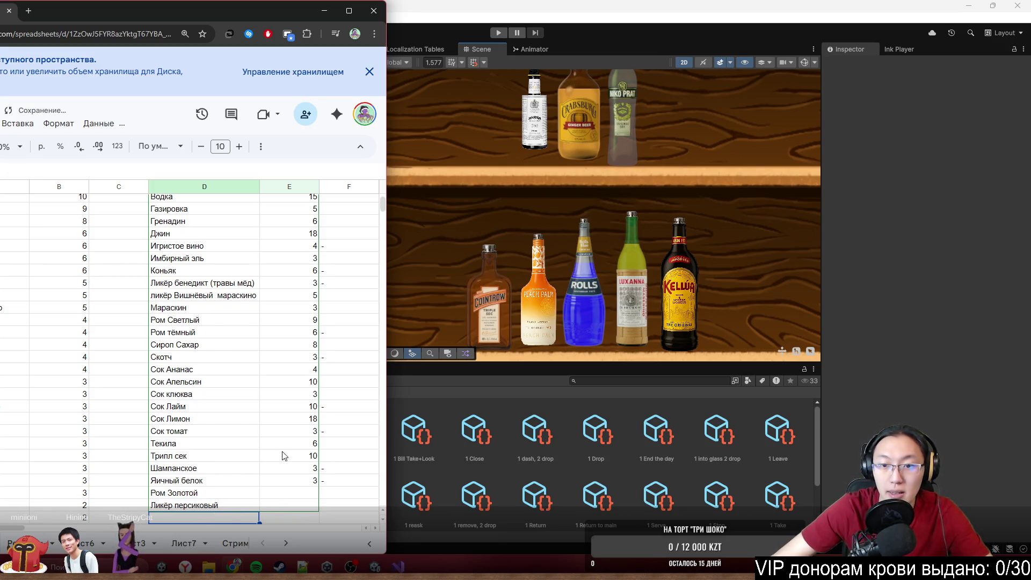
pyautogui.scroll(3, 217, 319)
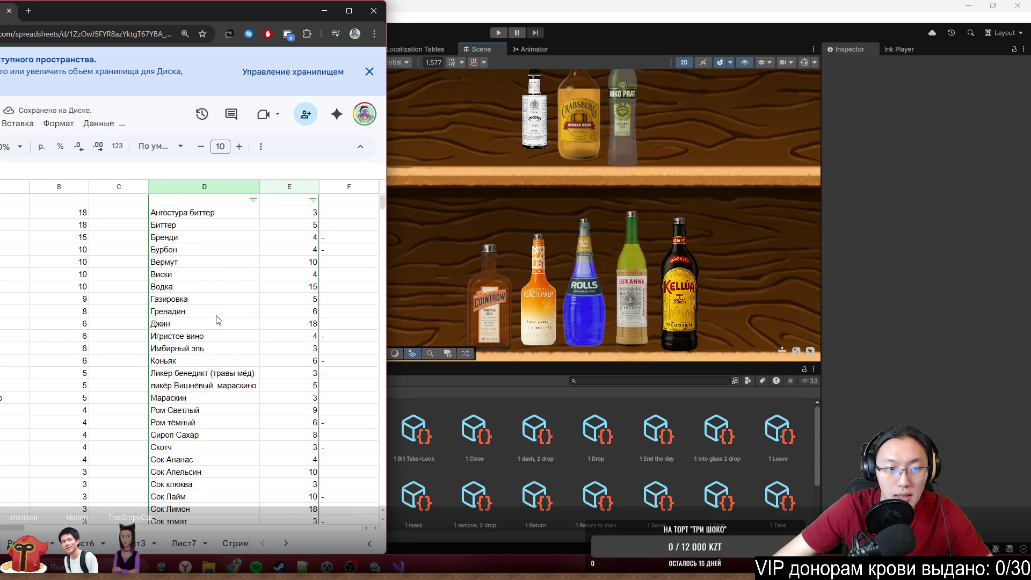
pyautogui.scroll(-3, 217, 319)
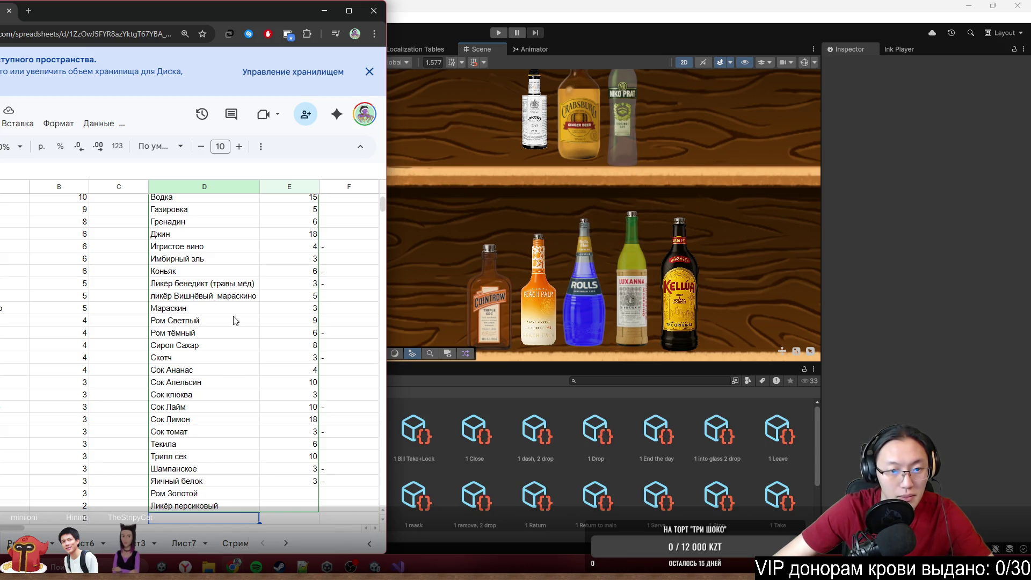
pyautogui.click(345, 297)
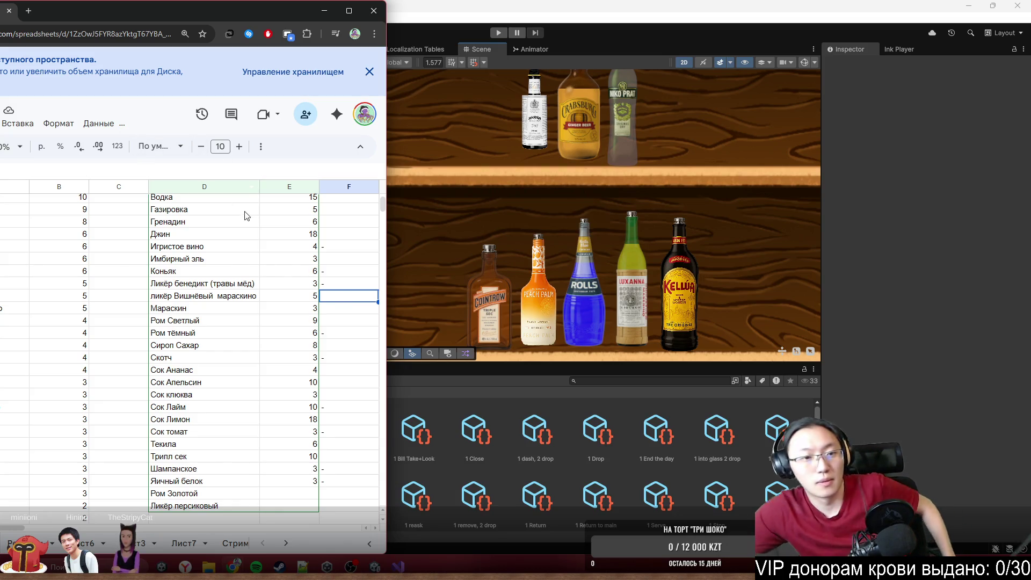
# Step: Rename Мараскин to Ликёр Мараскин and put a dash in its column F cell
pyautogui.click(230, 310)
pyautogui.doubleClick(230, 312)
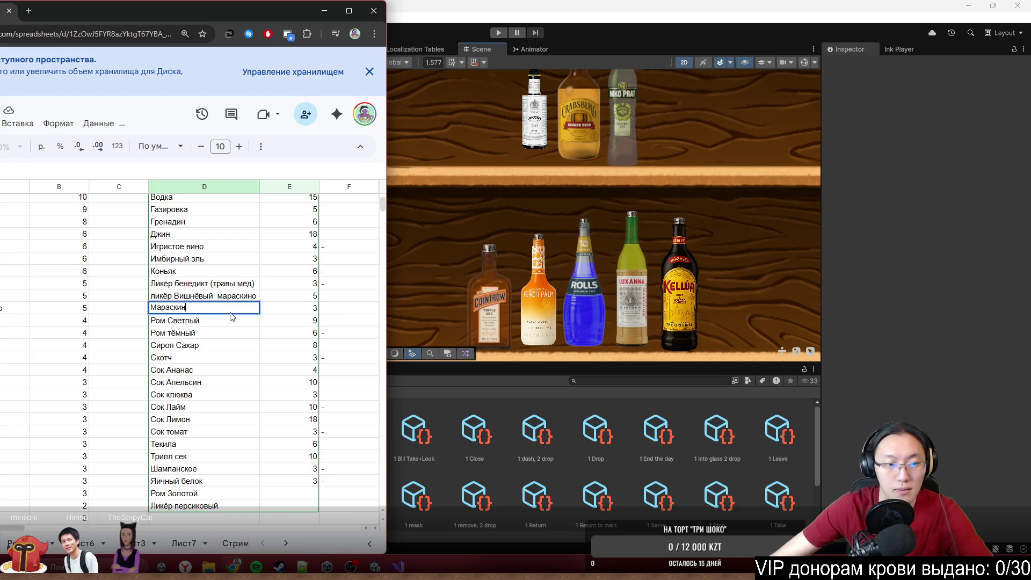
pyautogui.press('Home')
pyautogui.write('Лике')
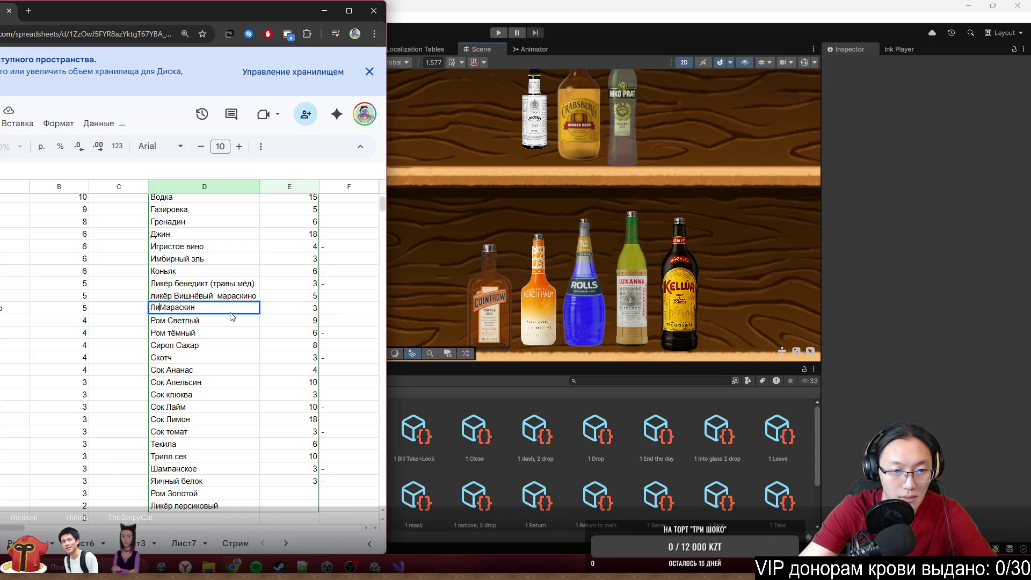
pyautogui.write('р')
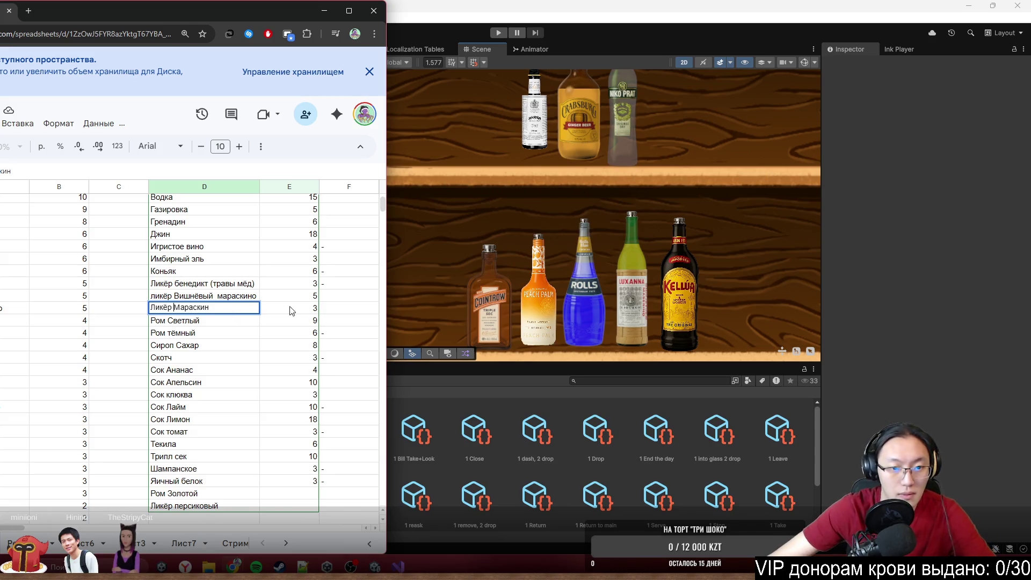
pyautogui.click(354, 300)
pyautogui.write('-')
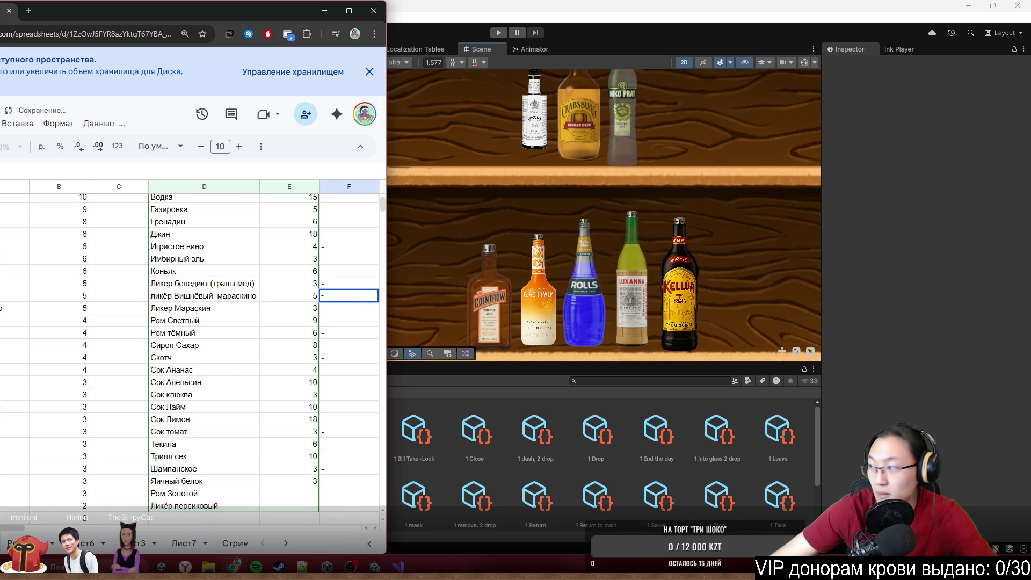
# Step: Add Блю Кюрасао in the empty cell below Ликёр персиковый
pyautogui.scroll(-5, 271, 400)
pyautogui.scroll(2, 258, 414)
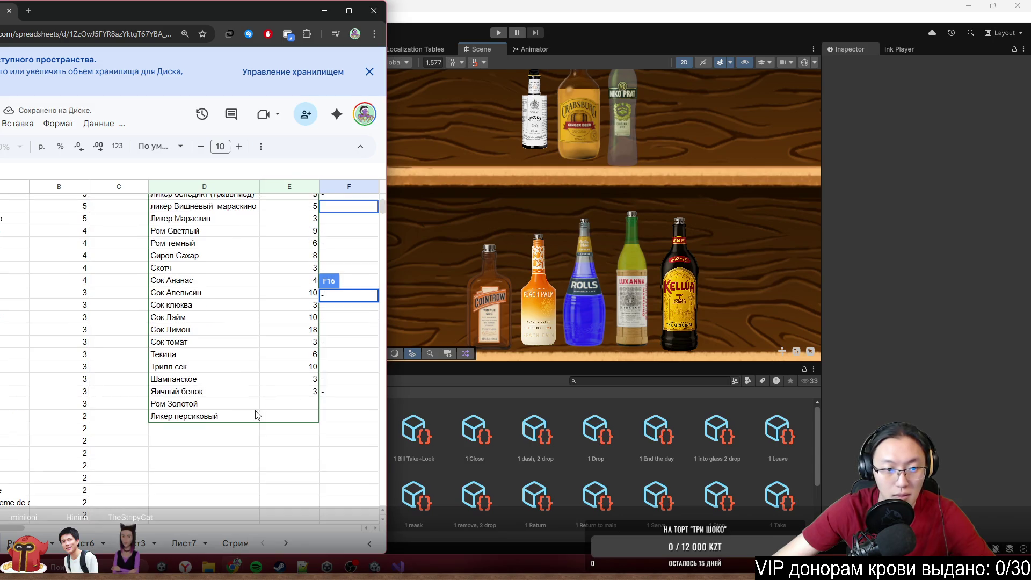
pyautogui.click(196, 421)
pyautogui.click(195, 427)
pyautogui.scroll(2, 198, 432)
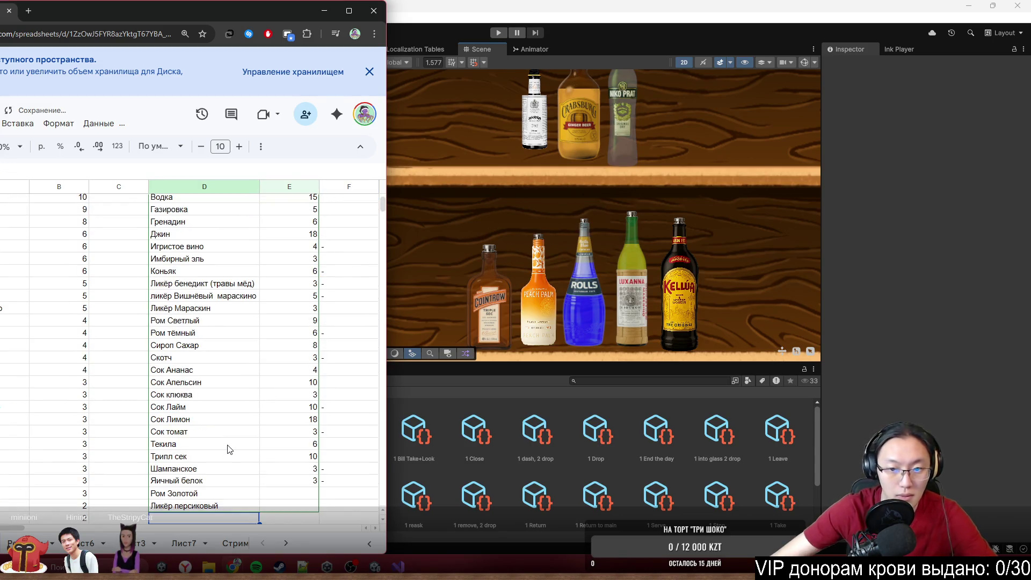
pyautogui.write('Блю К')
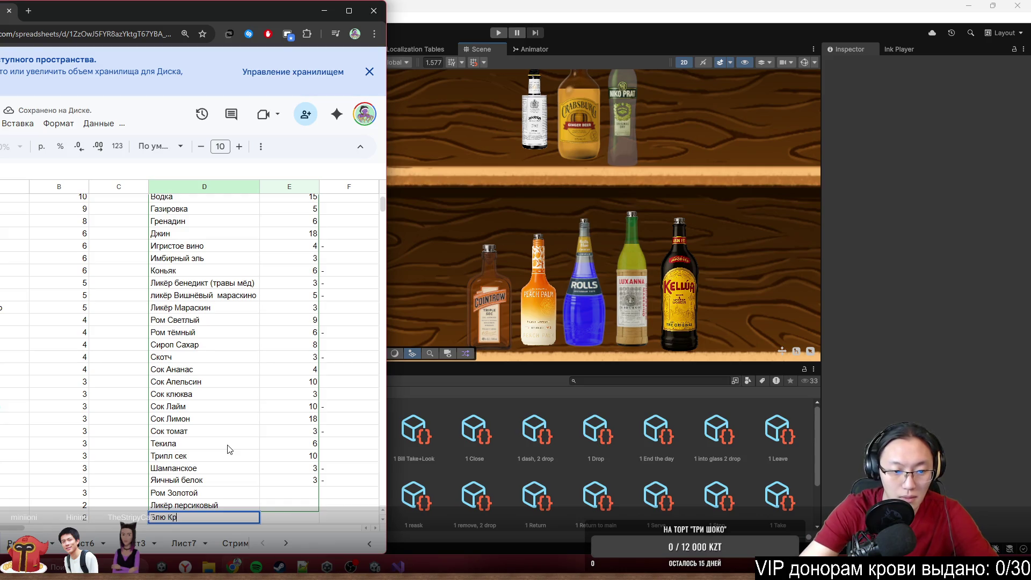
pyautogui.write('юрасао')
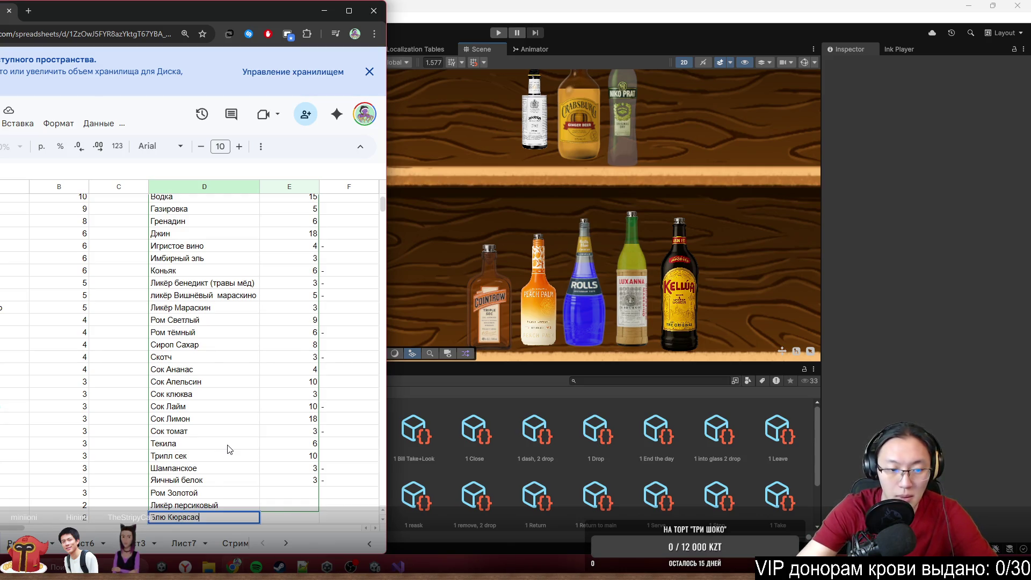
pyautogui.press('Return')
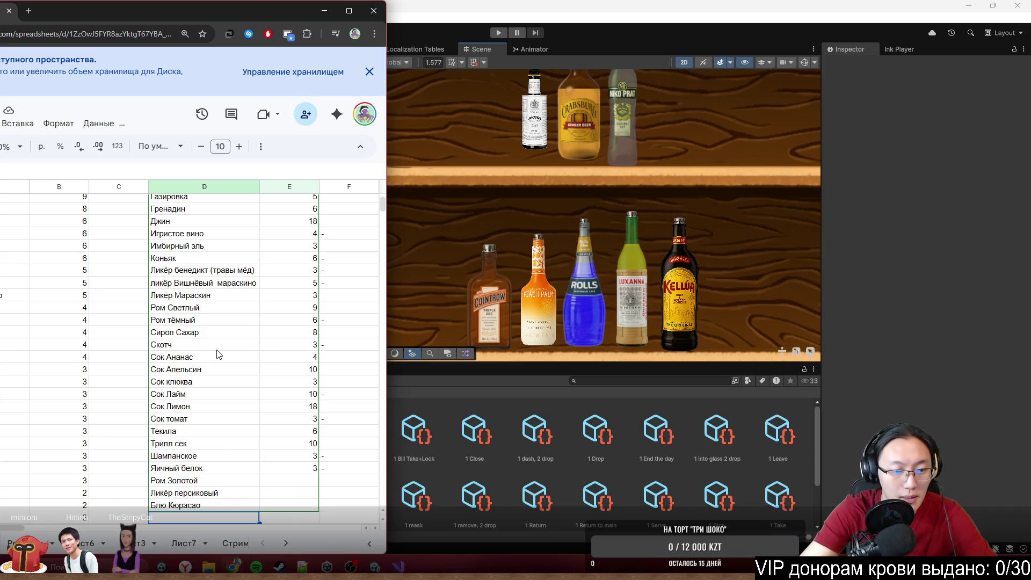
# Step: Begin typing Ликёр кофейный, then pan Unity's Scene view to the juice shelf
pyautogui.write('Ликёр кофейный')
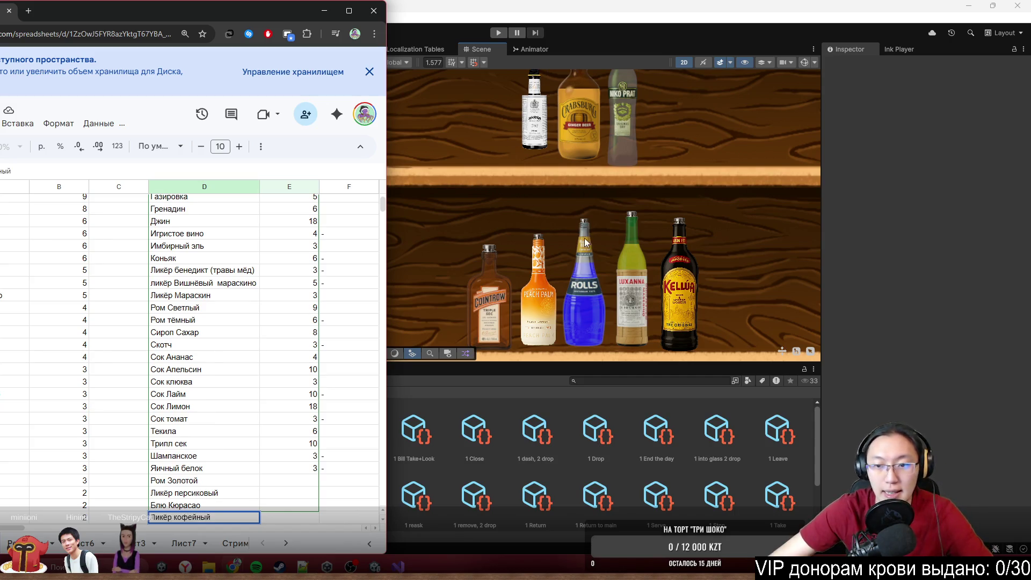
pyautogui.scroll(-3, 604, 221)
pyautogui.moveTo(604, 221); pyautogui.dragTo(602, 132)
pyautogui.scroll(2, 602, 132)
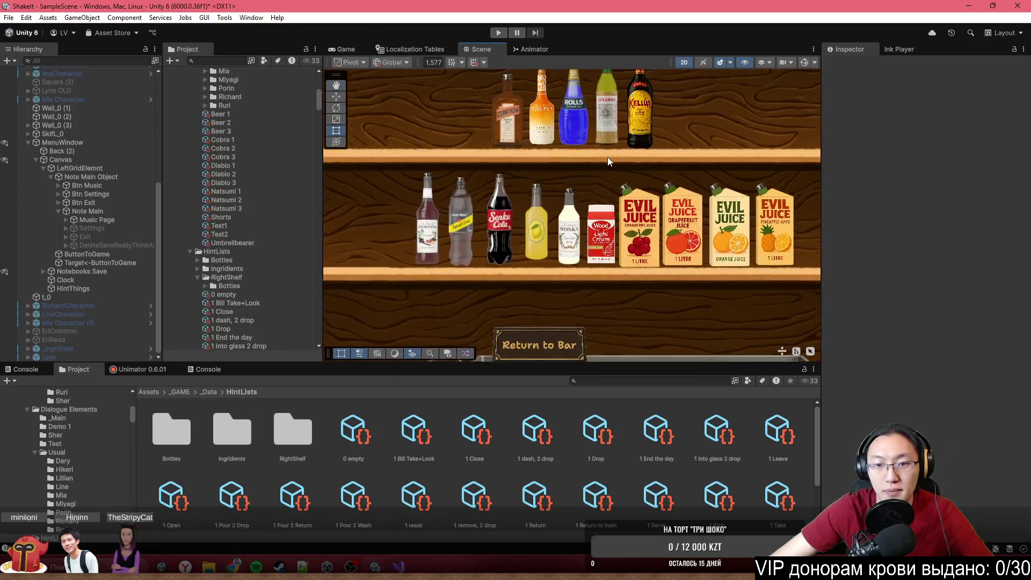
# Step: Back in the spreadsheet, commit Ликёр кофейный below Блю Кюрасао in column D
pyautogui.hotkey('alt', 'Tab')
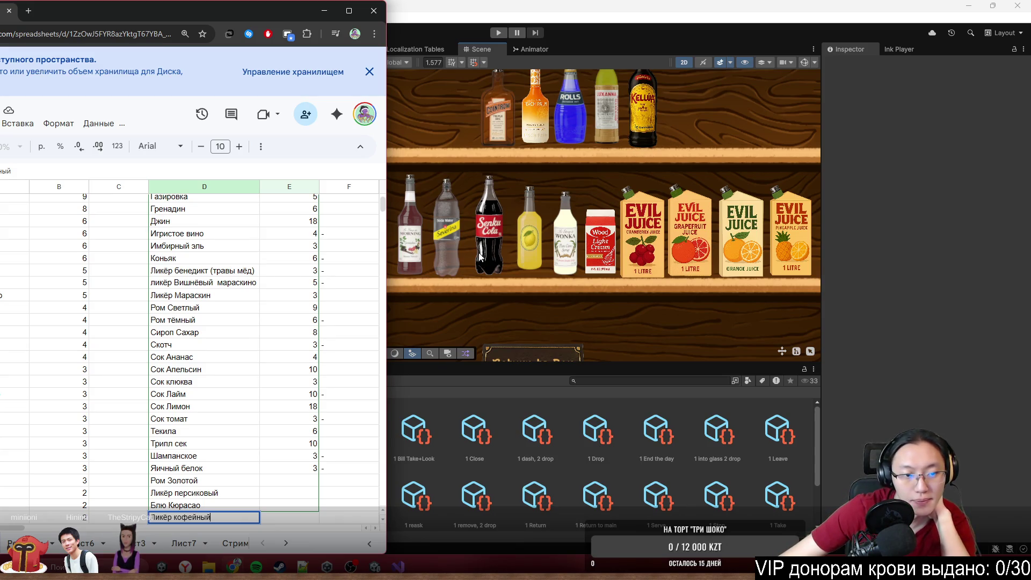
pyautogui.scroll(3, 178, 338)
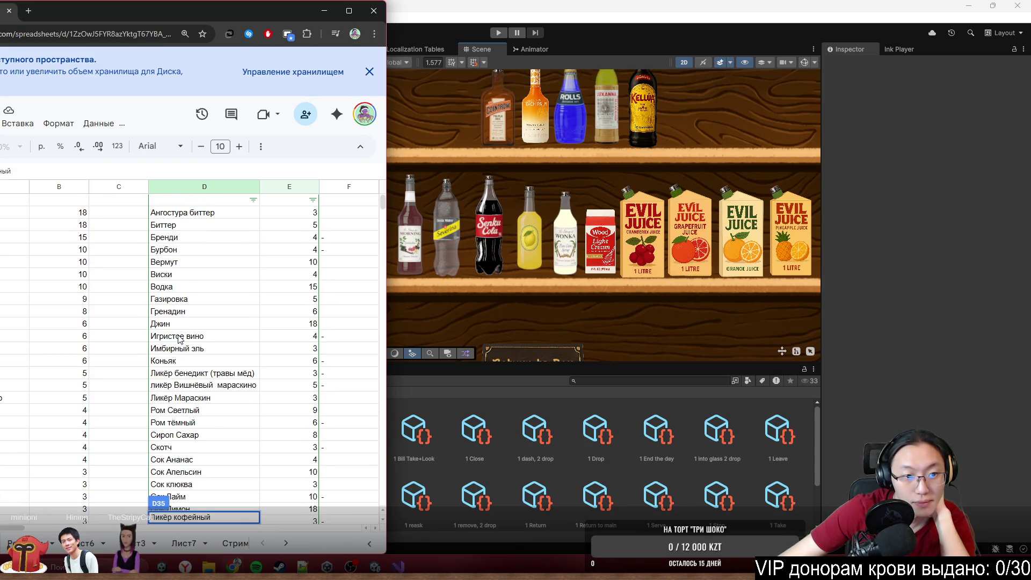
pyautogui.scroll(-5, 194, 338)
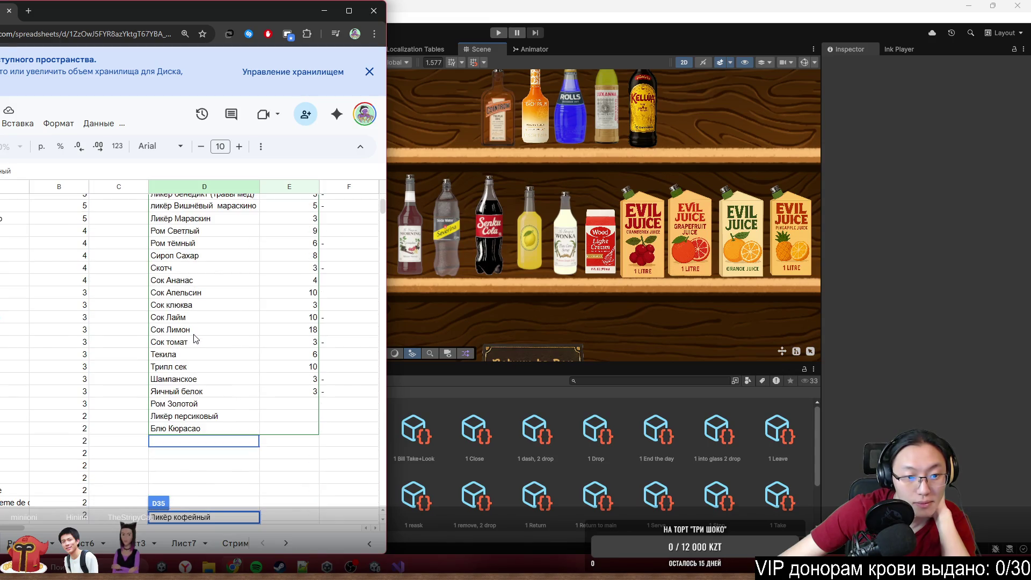
pyautogui.press('Return')
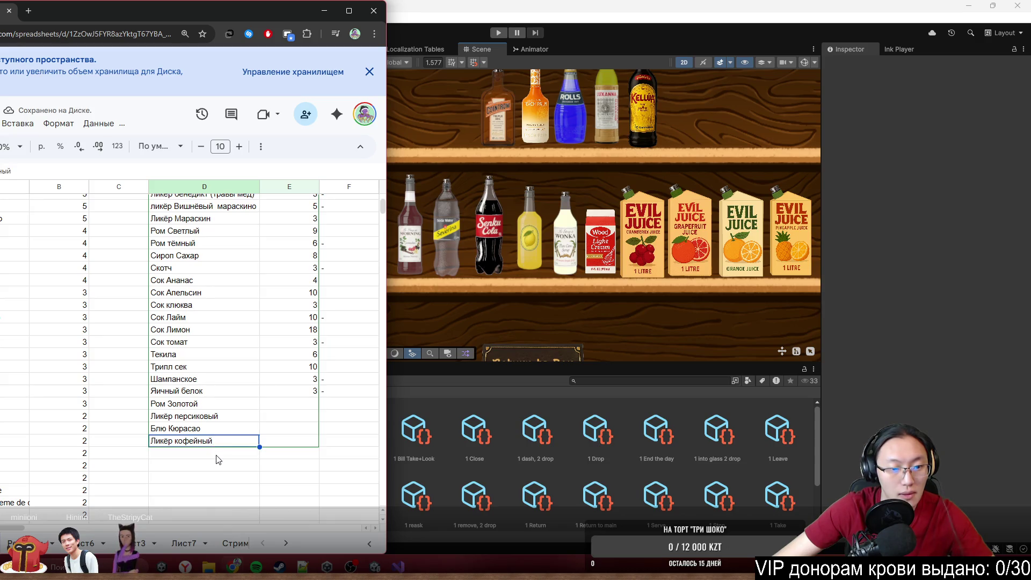
# Step: Add Кокакола below Ликёр кофейный, correcting a typo along the way
pyautogui.write('Кокф=')
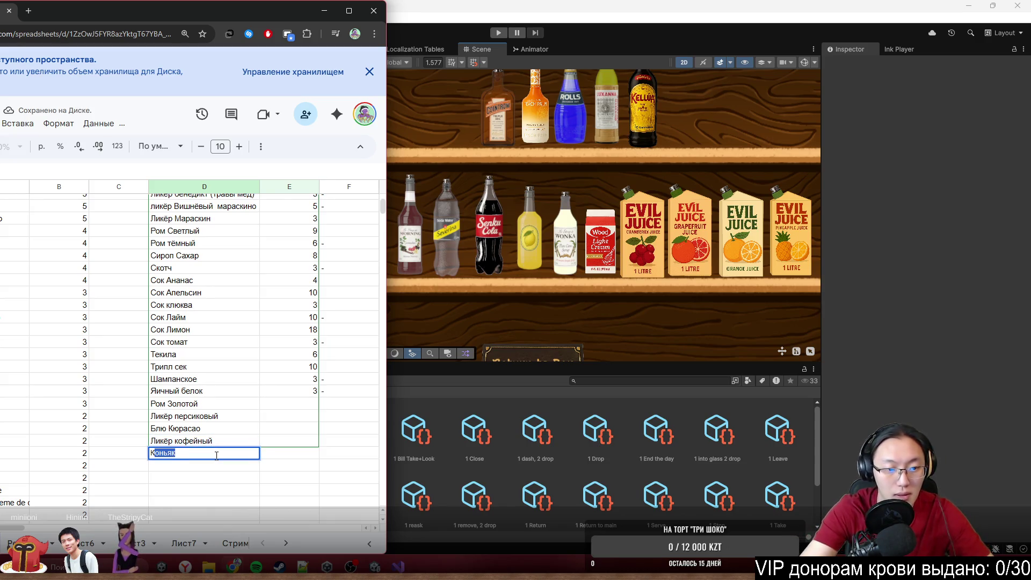
pyautogui.press('BackSpace')
pyautogui.press('BackSpace')
pyautogui.write('акола')
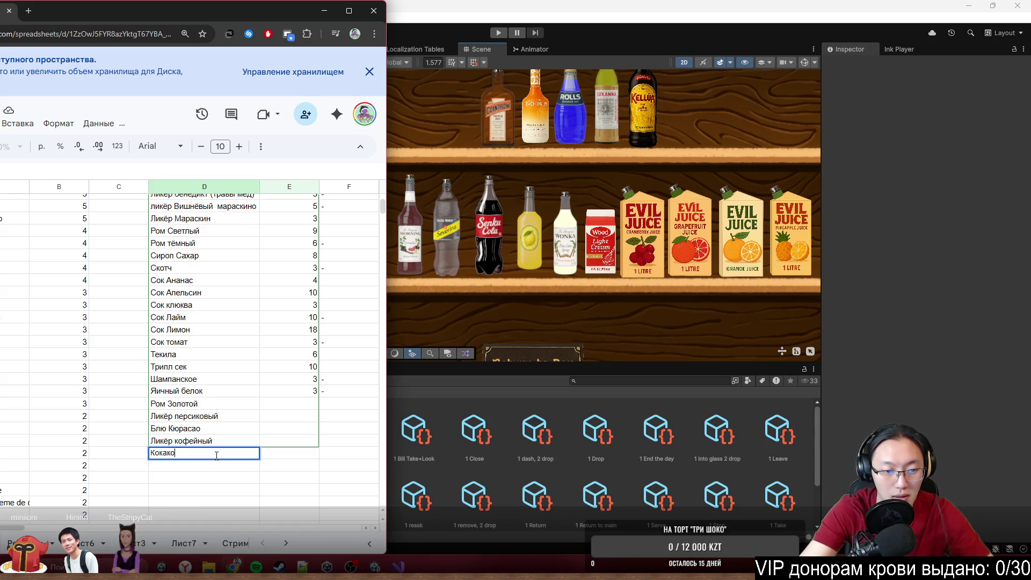
pyautogui.press('Return')
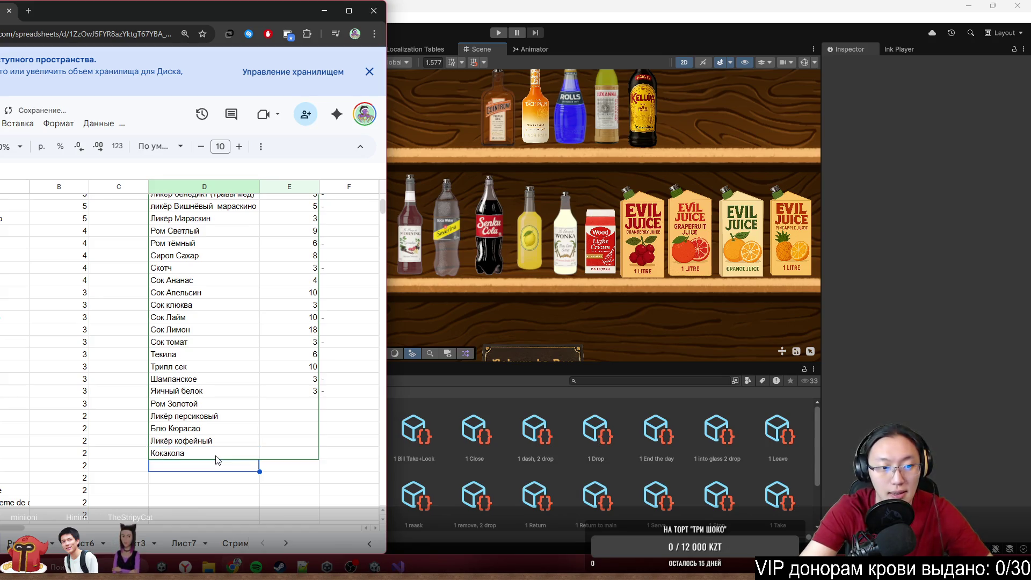
pyautogui.scroll(2, 227, 453)
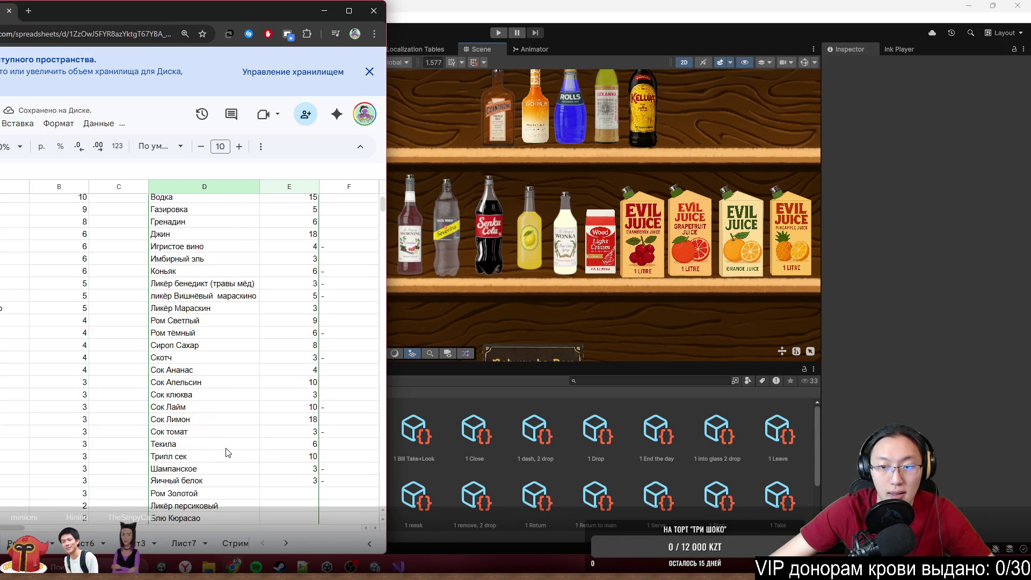
pyautogui.scroll(-6, 227, 453)
pyautogui.scroll(2, 249, 447)
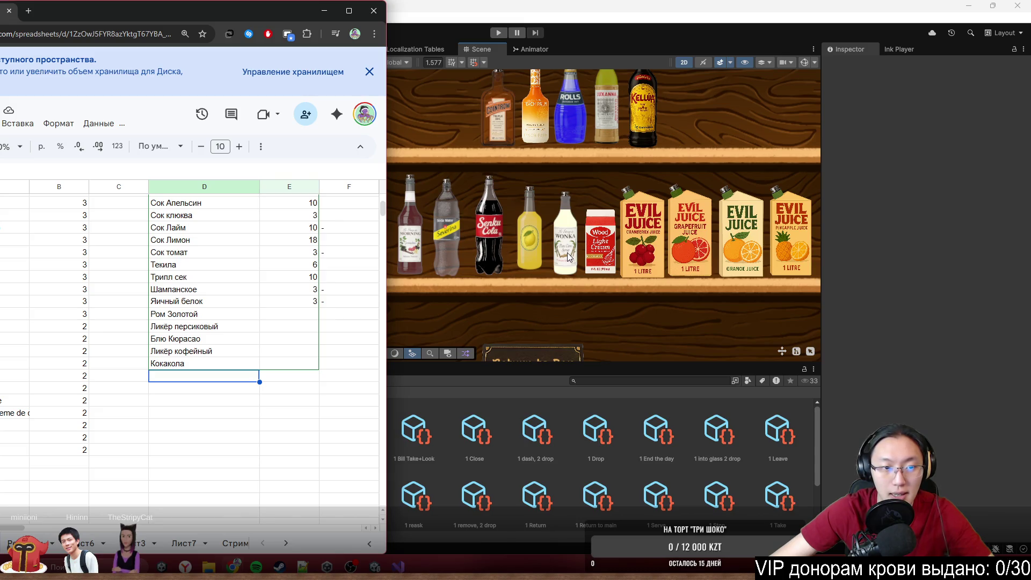
pyautogui.scroll(2, 302, 330)
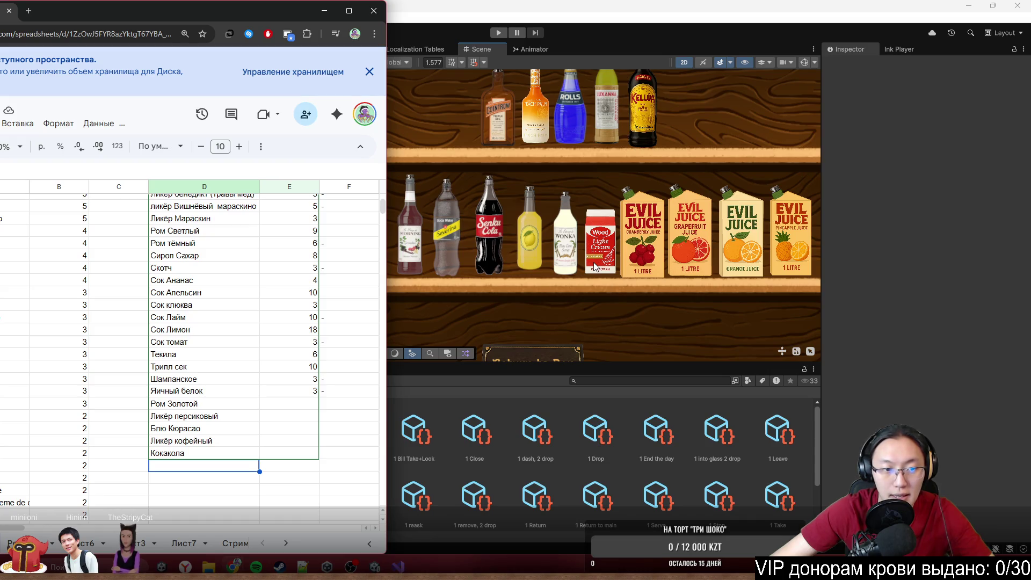
pyautogui.scroll(5, 206, 325)
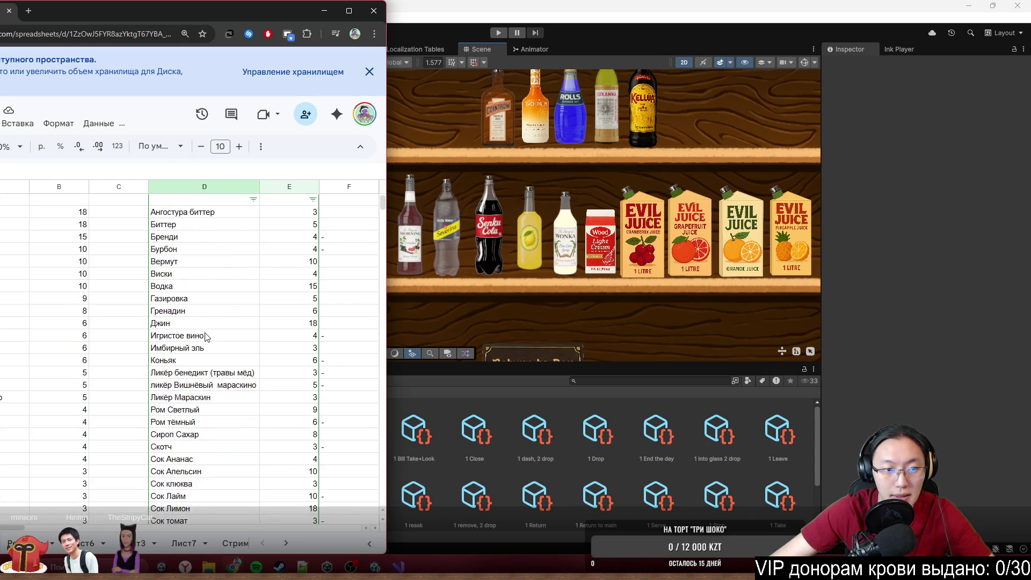
pyautogui.scroll(-7, 205, 336)
# Step: Add Сливки in the empty cell below Кокакола
pyautogui.click(240, 374)
pyautogui.write('Сливки')
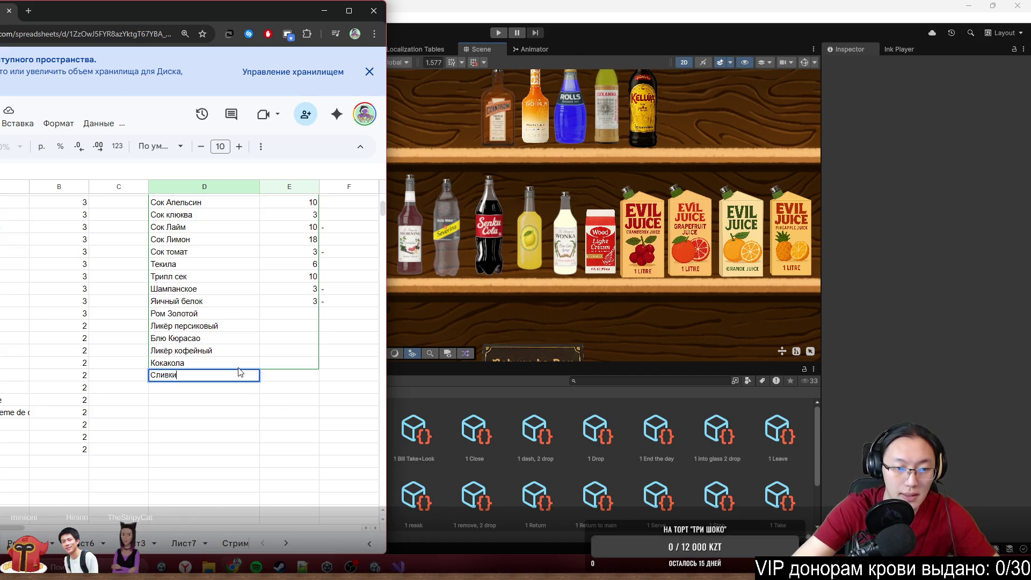
pyautogui.press('Return')
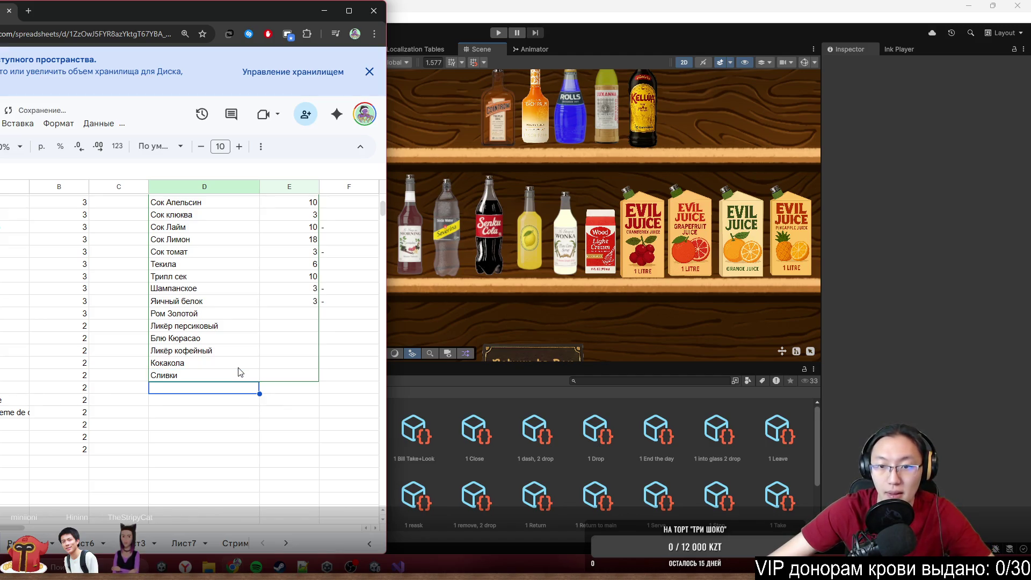
pyautogui.scroll(2, 244, 372)
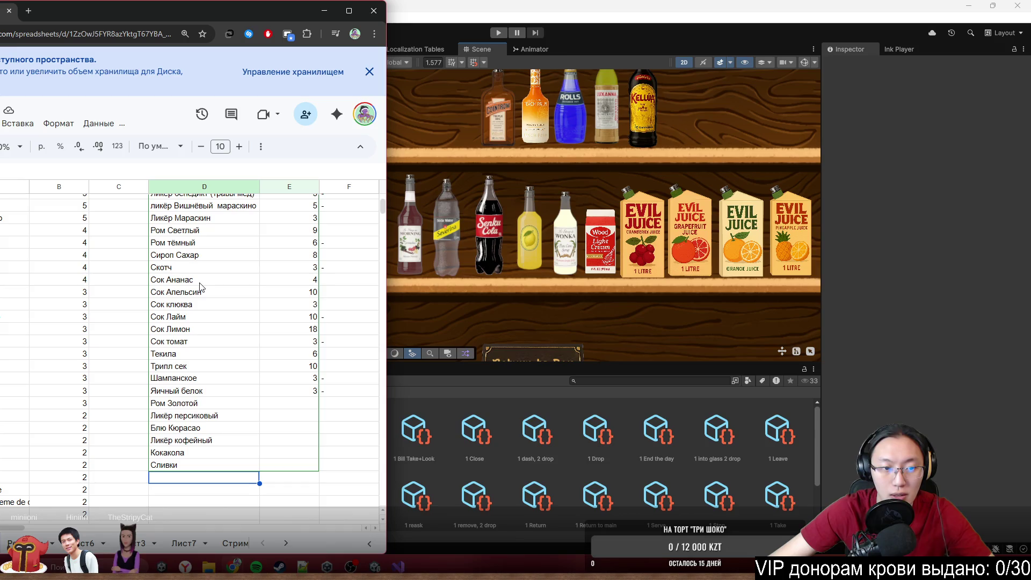
pyautogui.scroll(2, 201, 288)
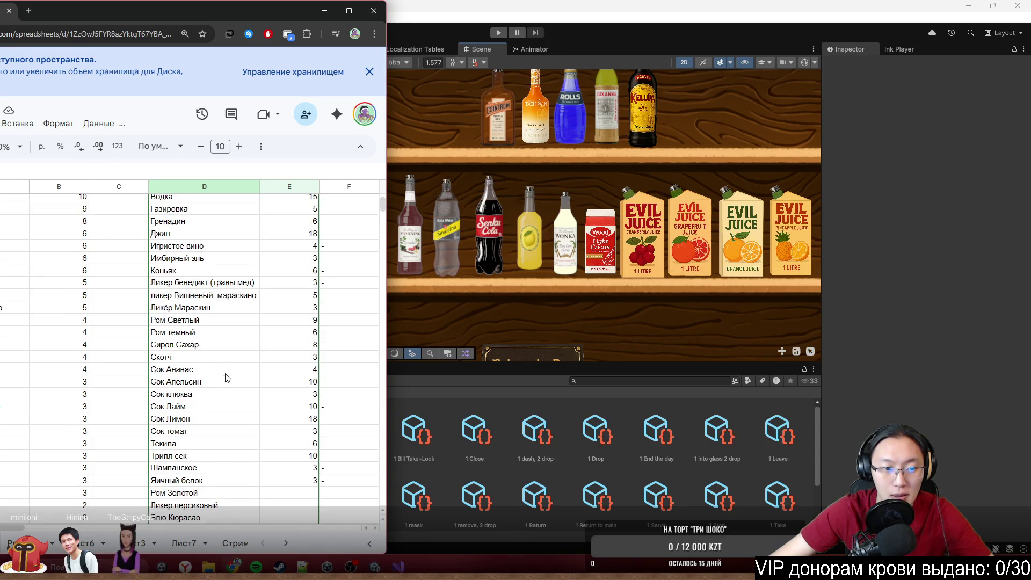
pyautogui.scroll(-2, 225, 379)
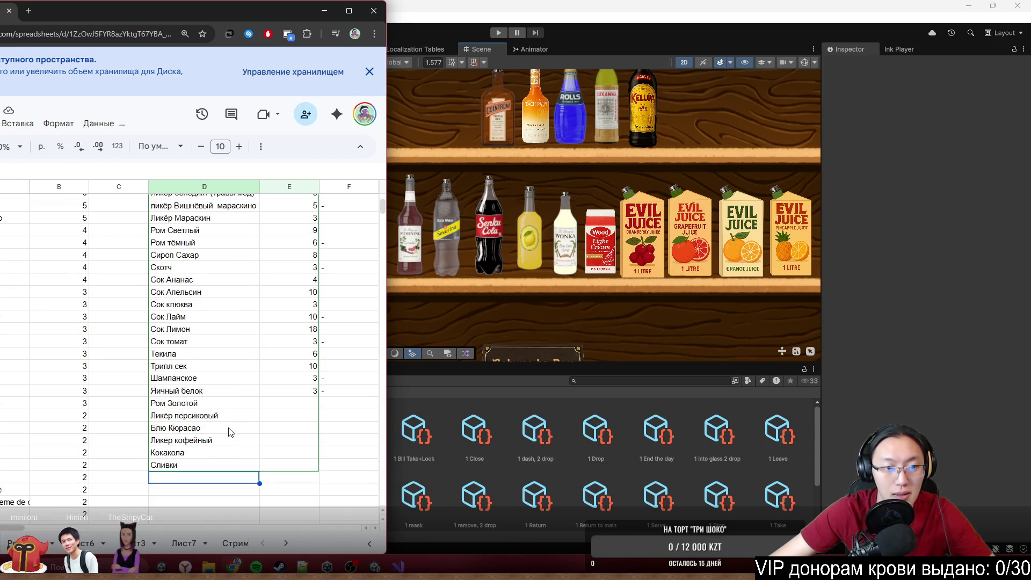
# Step: Add Сок грейпфрут below Сливки, replacing a mistaken Сок гранат entry
pyautogui.write('Сок')
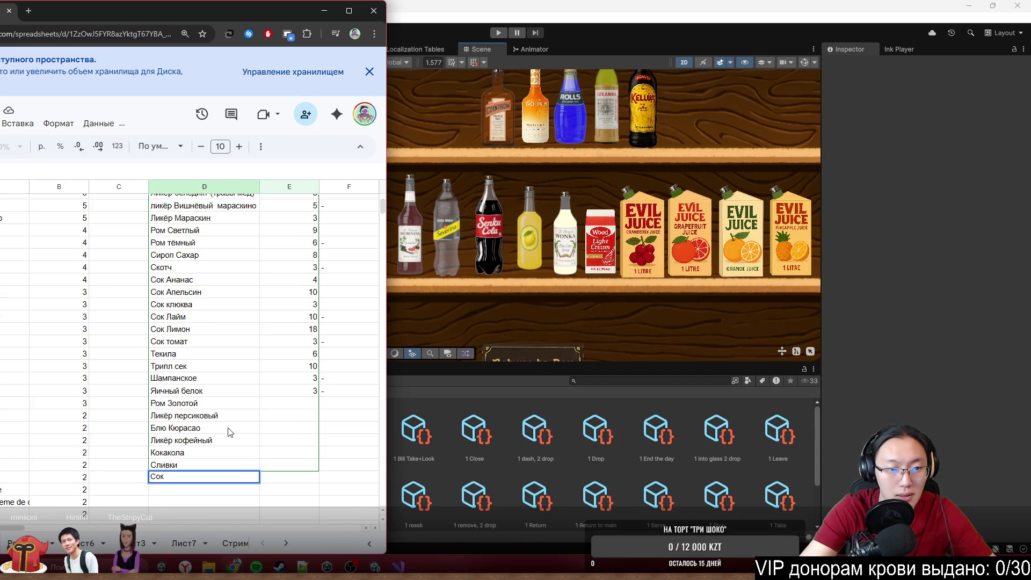
pyautogui.write(' гранат')
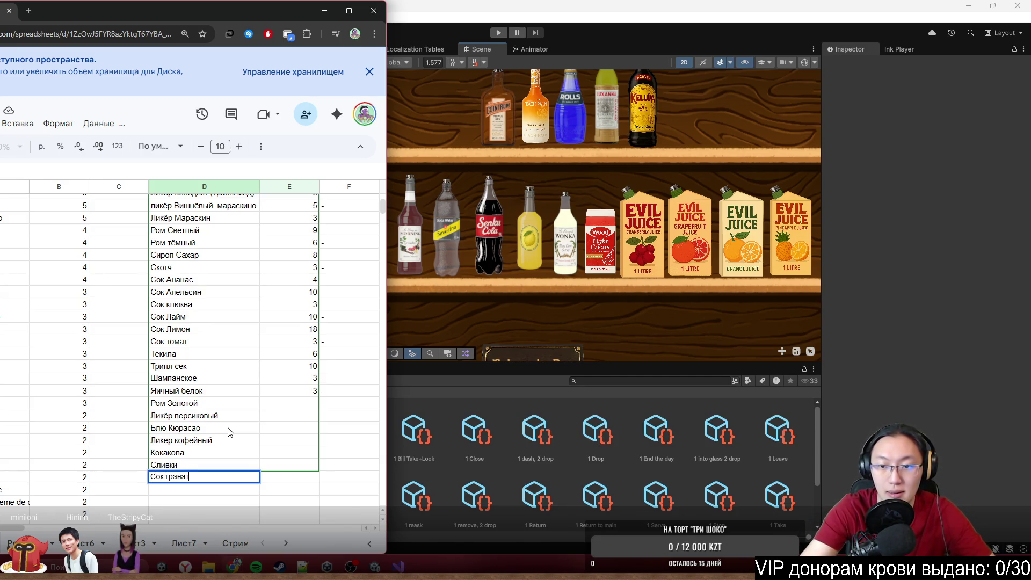
pyautogui.press('BackSpace')
pyautogui.press('BackSpace')
pyautogui.press('BackSpace')
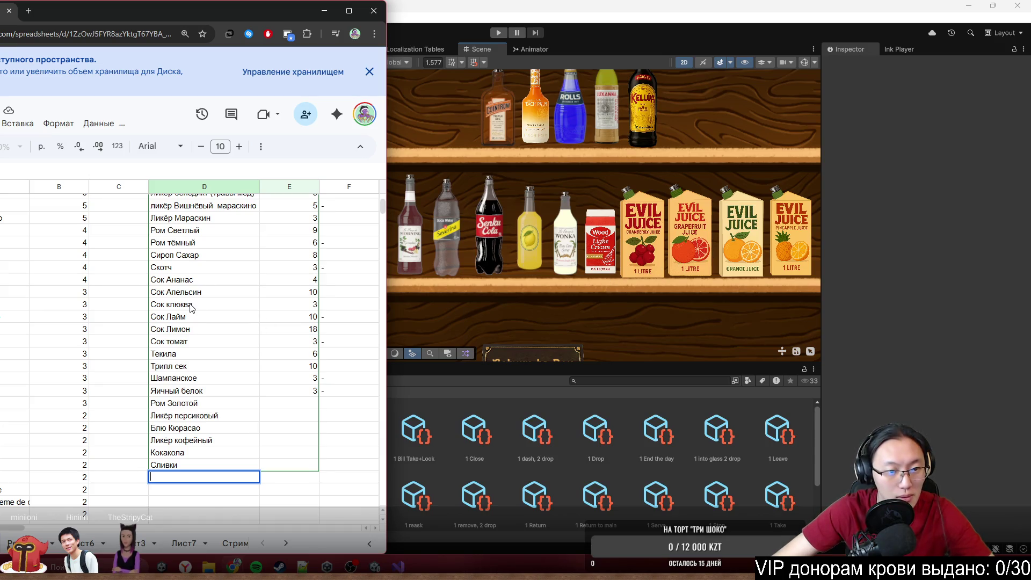
pyautogui.write('Сок грейп')
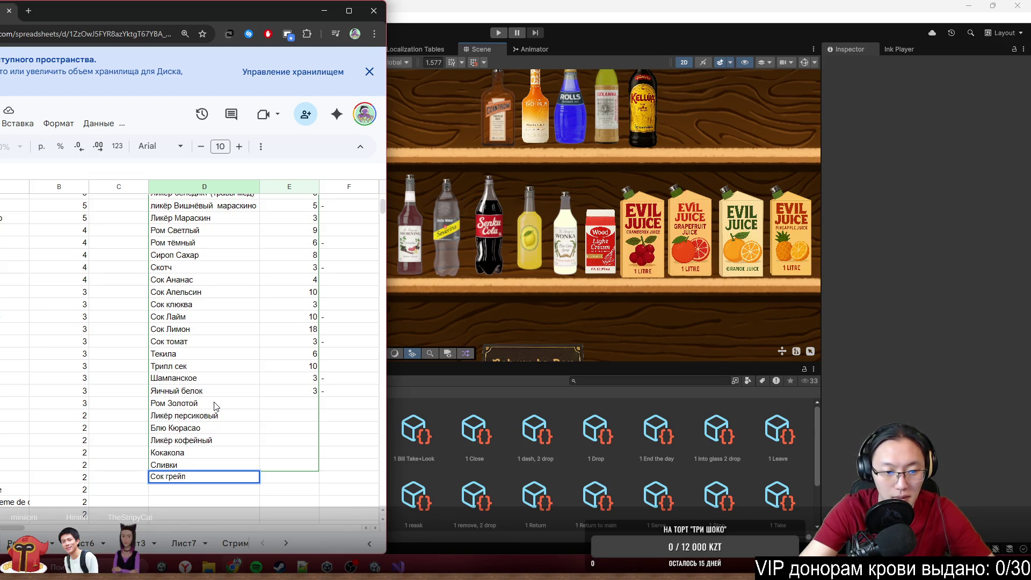
pyautogui.write('фрут')
pyautogui.press('Return')
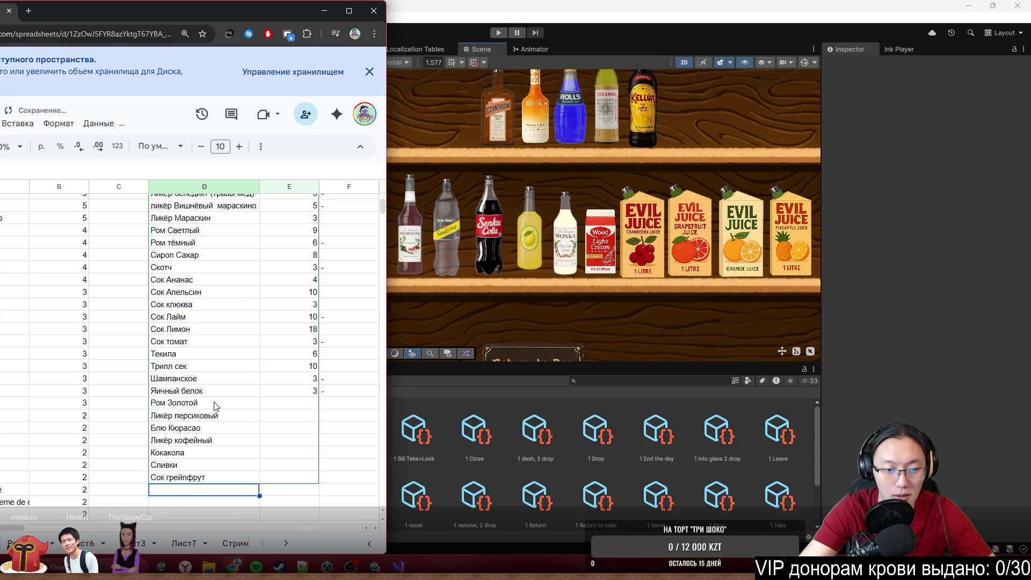
pyautogui.scroll(-1, 565, 171)
pyautogui.scroll(-2, 565, 170)
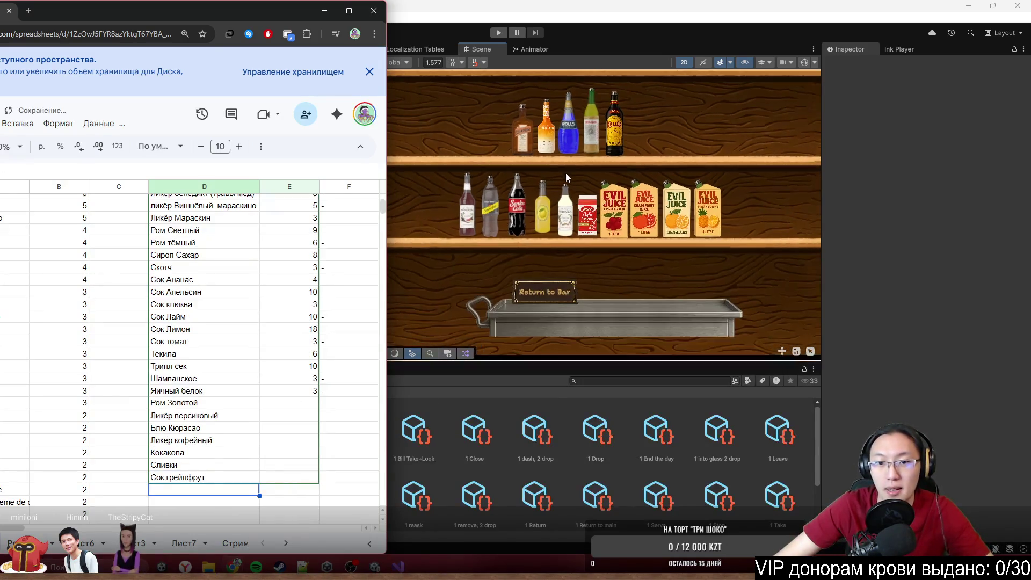
pyautogui.click(202, 476)
pyautogui.keyDown('shift'); pyautogui.click(231, 406); pyautogui.keyUp('shift')
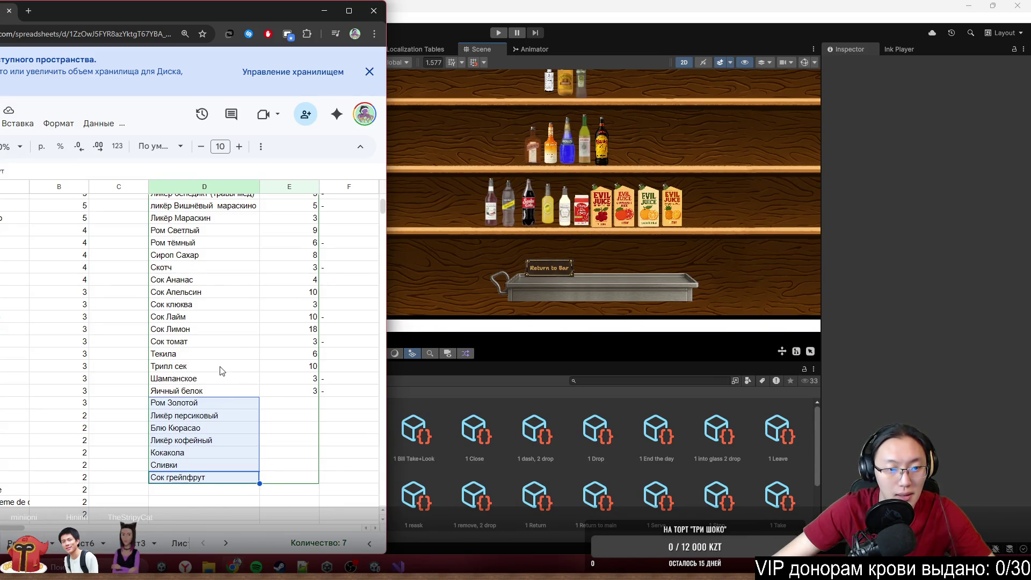
pyautogui.moveTo(220, 369); pyautogui.dragTo(227, 355)
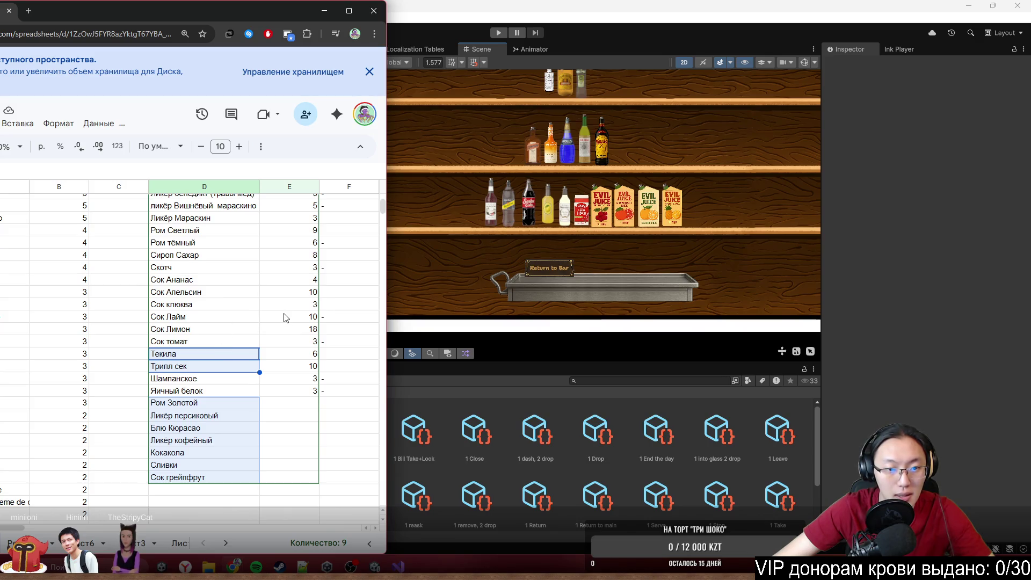
pyautogui.keyDown('ctrl'); pyautogui.click(230, 328); pyautogui.keyUp('ctrl')
pyautogui.keyDown('ctrl'); pyautogui.click(252, 305); pyautogui.keyUp('ctrl')
pyautogui.keyDown('ctrl'); pyautogui.click(245, 295); pyautogui.keyUp('ctrl')
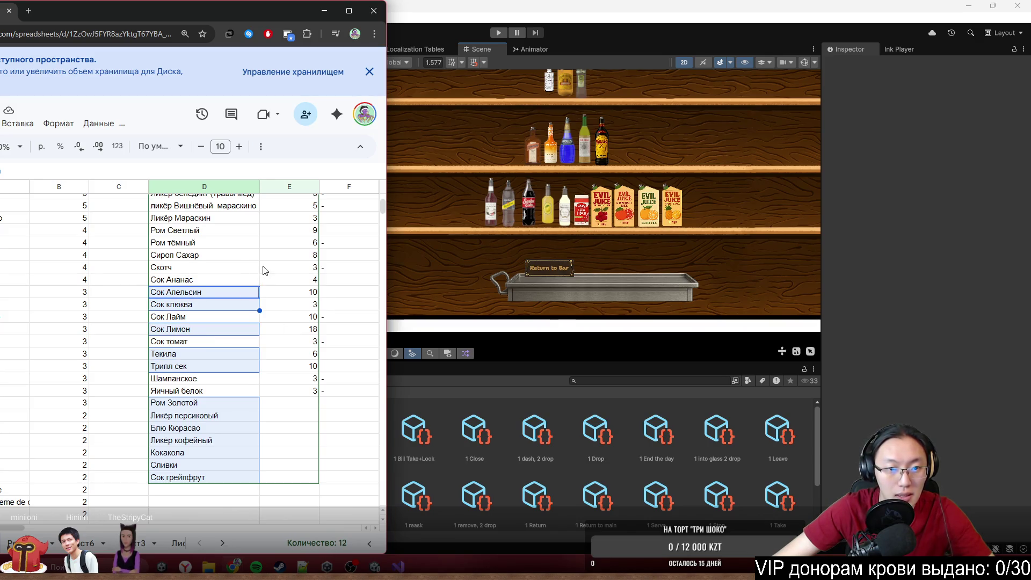
pyautogui.keyDown('ctrl'); pyautogui.click(233, 280); pyautogui.keyUp('ctrl')
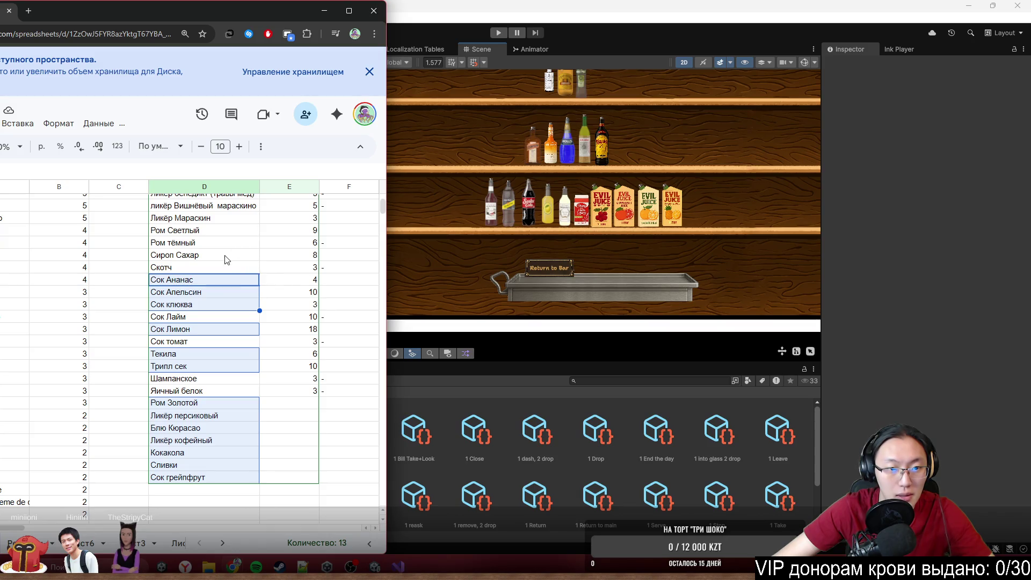
pyautogui.keyDown('ctrl'); pyautogui.click(239, 255); pyautogui.keyUp('ctrl')
pyautogui.keyDown('ctrl'); pyautogui.click(232, 230); pyautogui.keyUp('ctrl')
pyautogui.keyDown('ctrl'); pyautogui.click(230, 217); pyautogui.keyUp('ctrl')
pyautogui.scroll(3, 253, 264)
pyautogui.scroll(3, 255, 265)
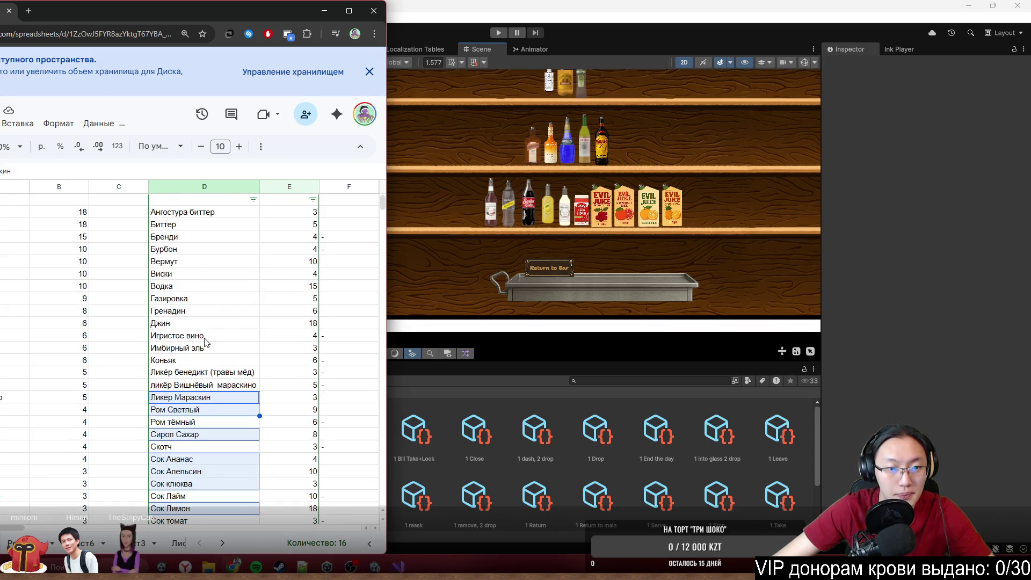
pyautogui.keyDown('ctrl'); pyautogui.click(219, 354); pyautogui.keyUp('ctrl')
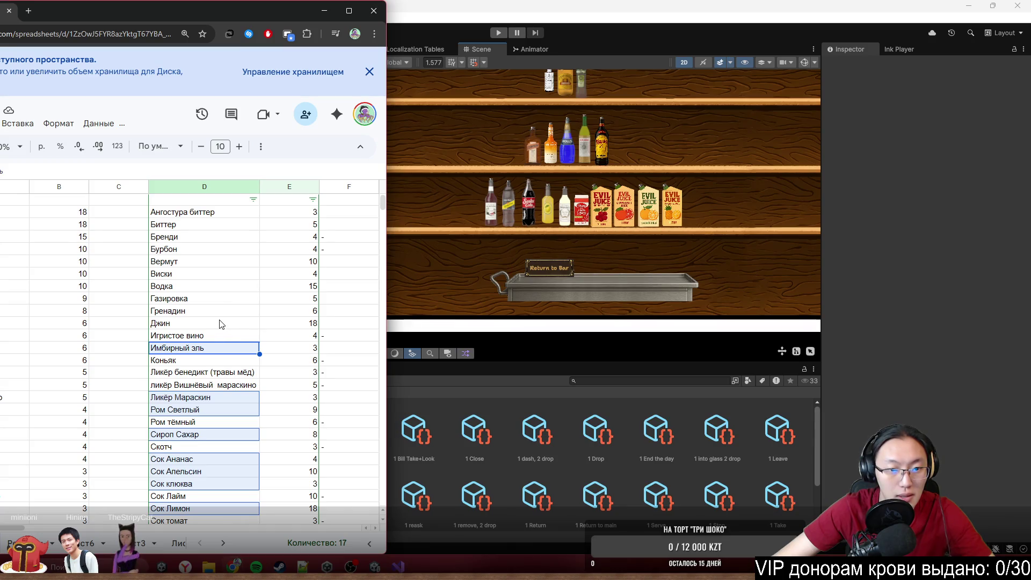
pyautogui.keyDown('ctrl'); pyautogui.click(220, 322); pyautogui.keyUp('ctrl')
pyautogui.moveTo(185, 311); pyautogui.dragTo(213, 262)
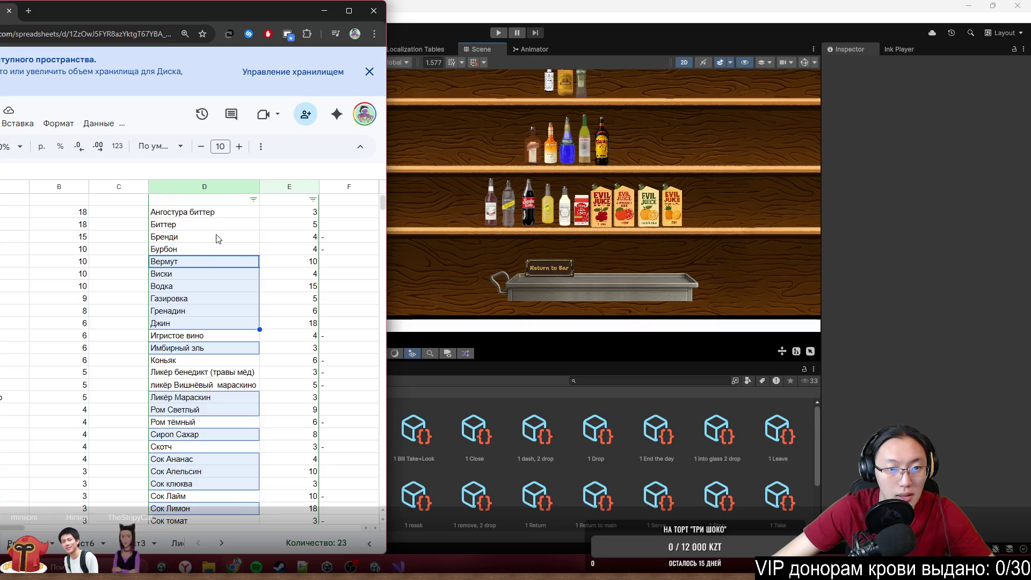
pyautogui.moveTo(218, 225); pyautogui.dragTo(218, 215)
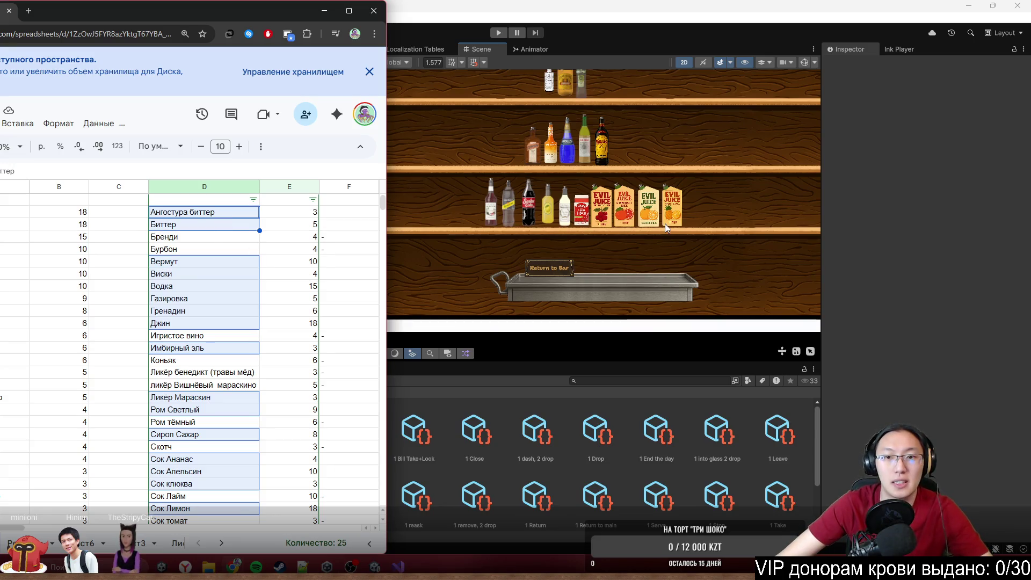
pyautogui.scroll(3, 664, 223)
pyautogui.scroll(-2, 644, 177)
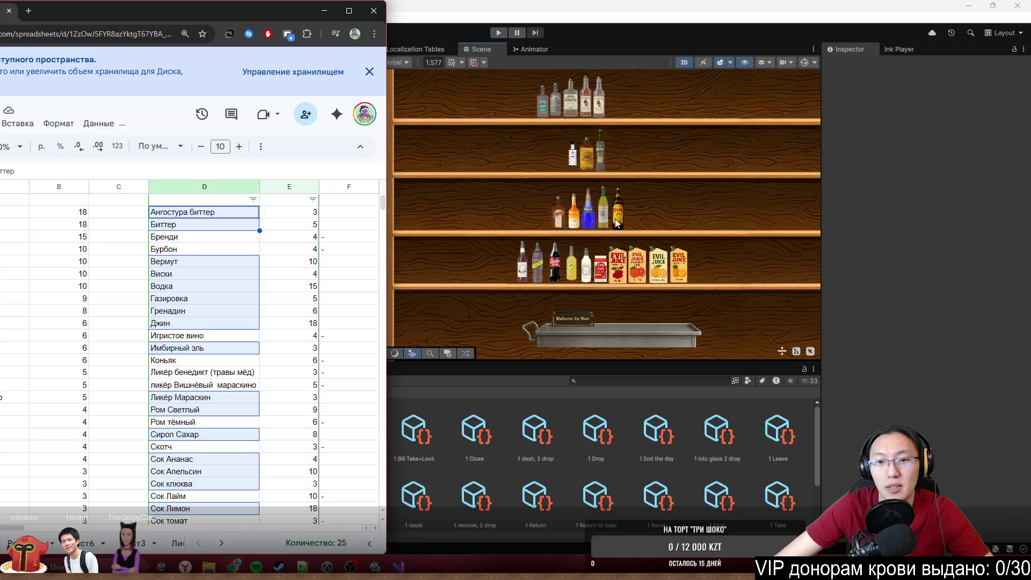
pyautogui.scroll(-2, 590, 195)
pyautogui.scroll(1, 590, 194)
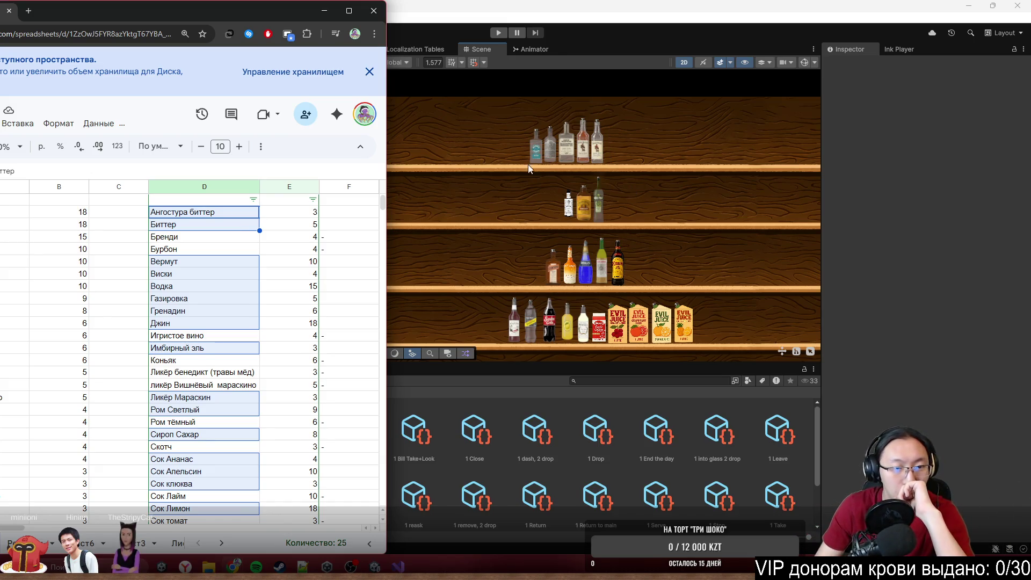
pyautogui.scroll(-3, 266, 297)
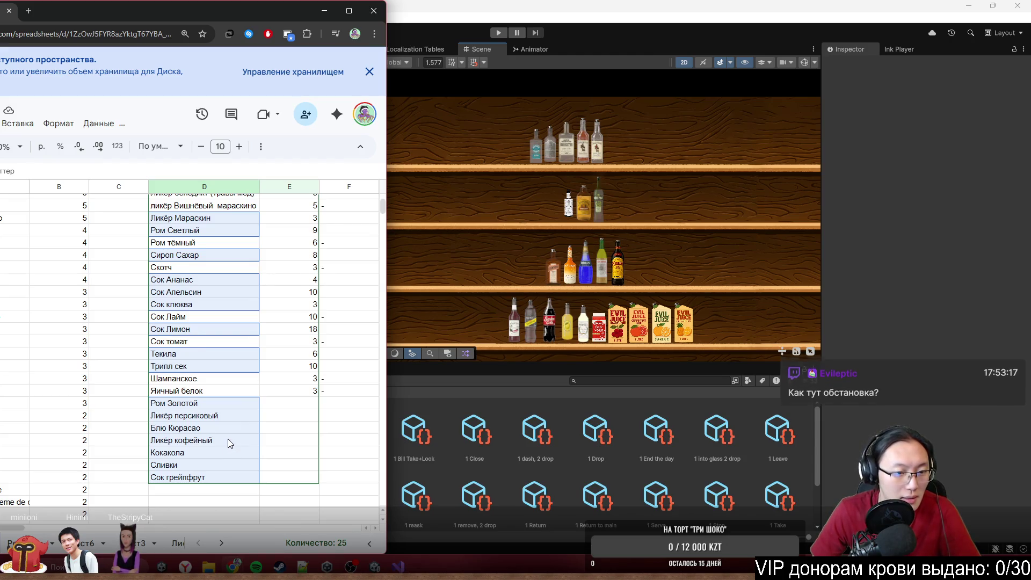
pyautogui.scroll(3, 228, 439)
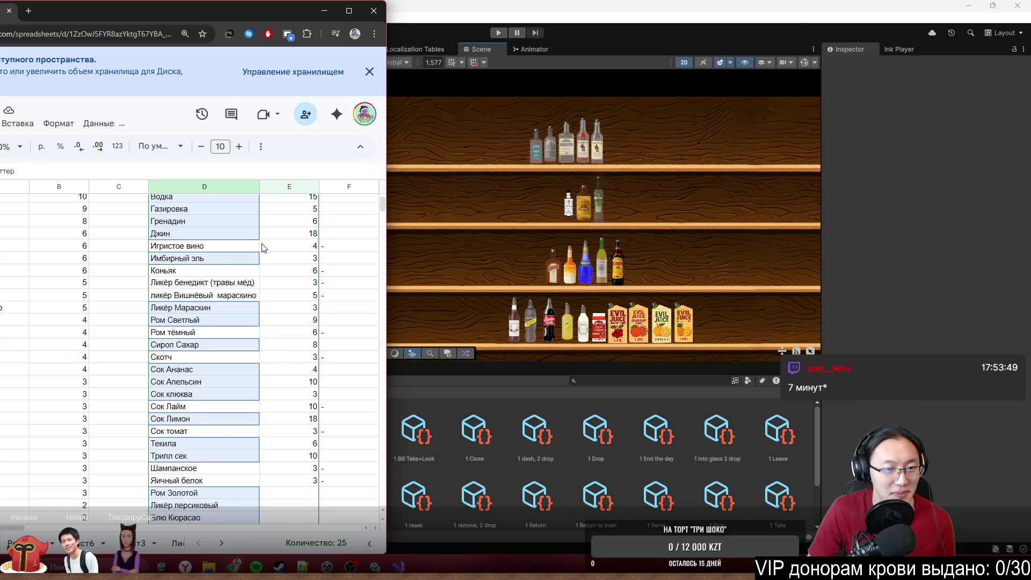
pyautogui.scroll(-2, 290, 447)
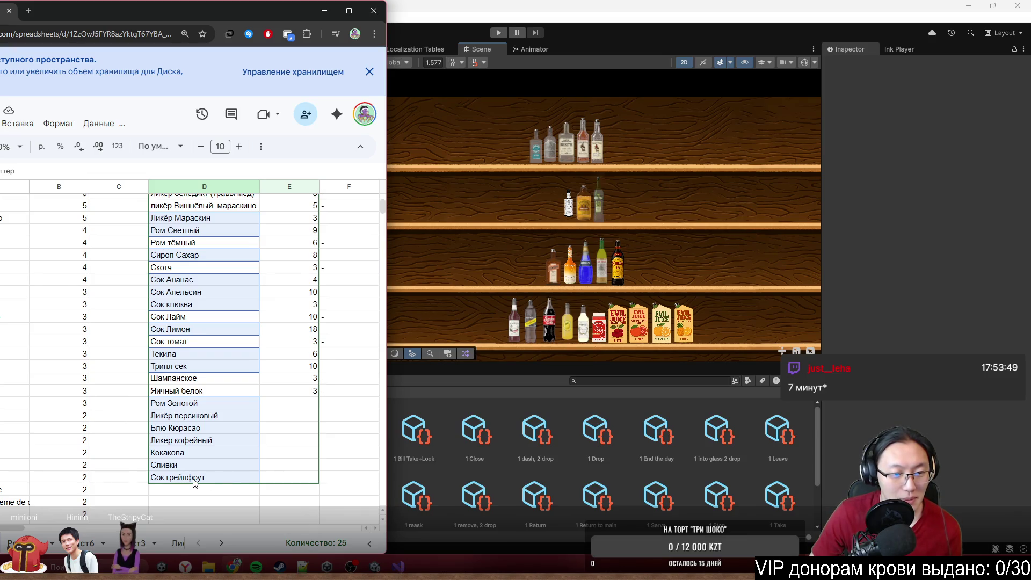
pyautogui.scroll(10, 194, 480)
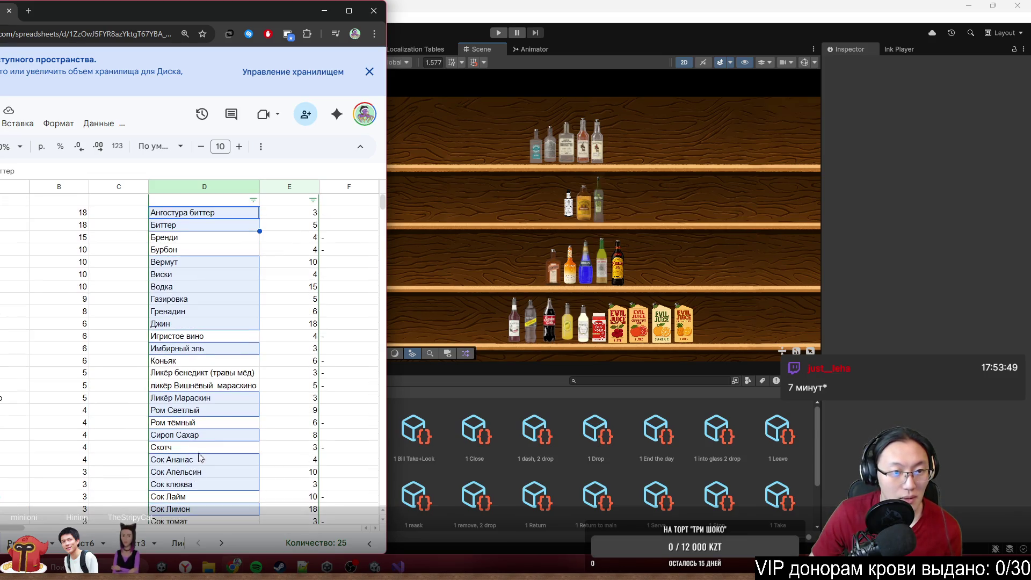
# Step: Inspect column D's filter options and the ingredient rows from Ангостура биттер to Сок Апельсин
pyautogui.click(253, 200)
pyautogui.click(349, 237)
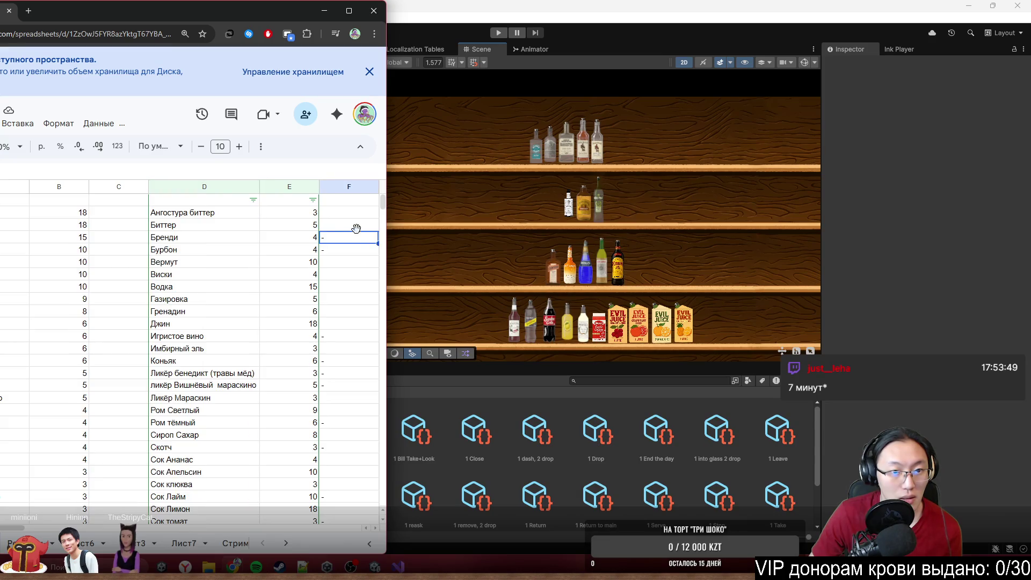
pyautogui.moveTo(198, 217)
pyautogui.mouseDown()
pyautogui.moveTo(325, 341)
pyautogui.moveTo(346, 529)
pyautogui.moveTo(328, 447)
pyautogui.mouseUp()
pyautogui.click(349, 282)
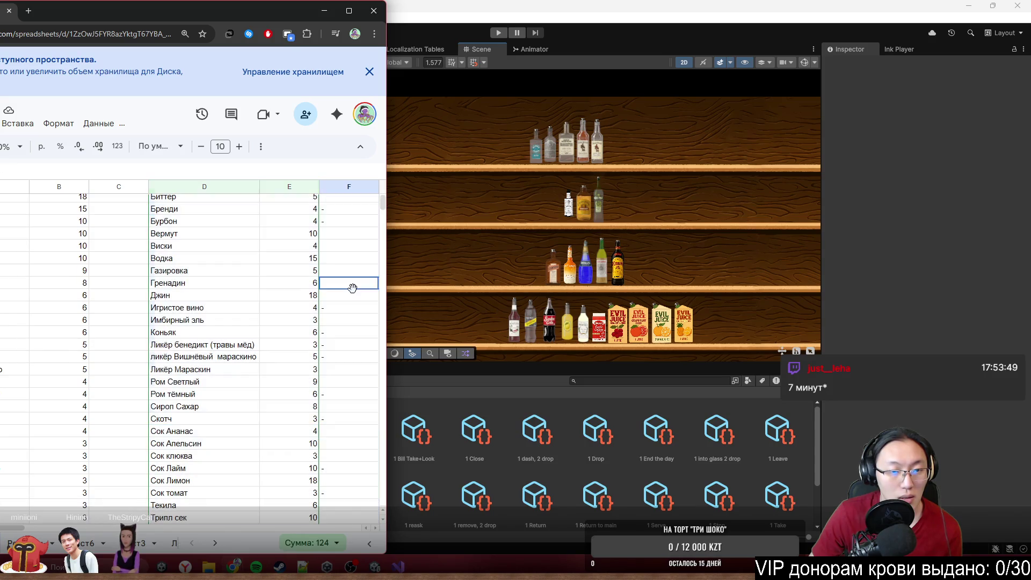
pyautogui.scroll(1, 355, 267)
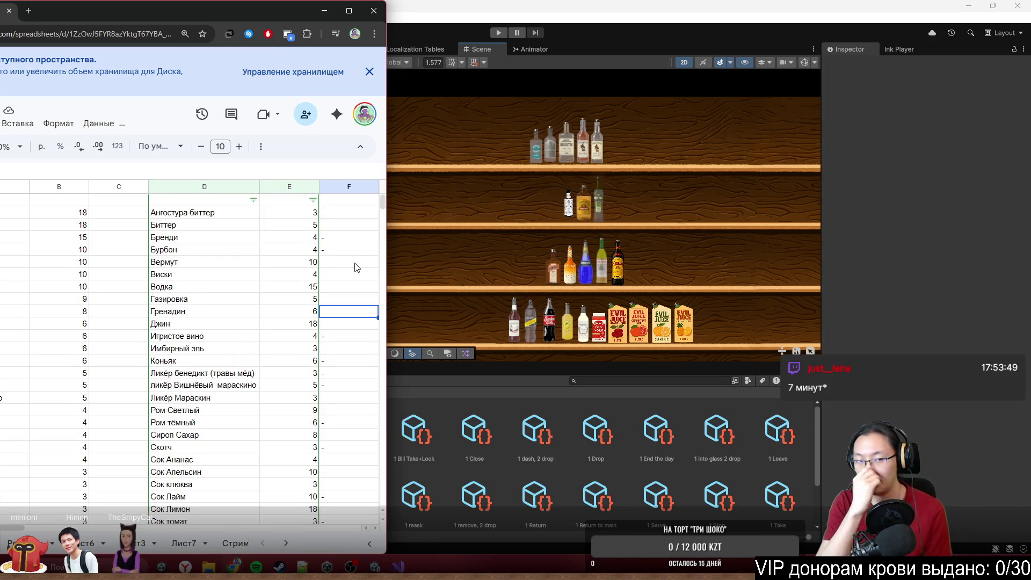
# Step: Put a dash beside Биттер in column F, leaving Ангостура биттер's F cell blank
pyautogui.click(337, 214)
pyautogui.write('-')
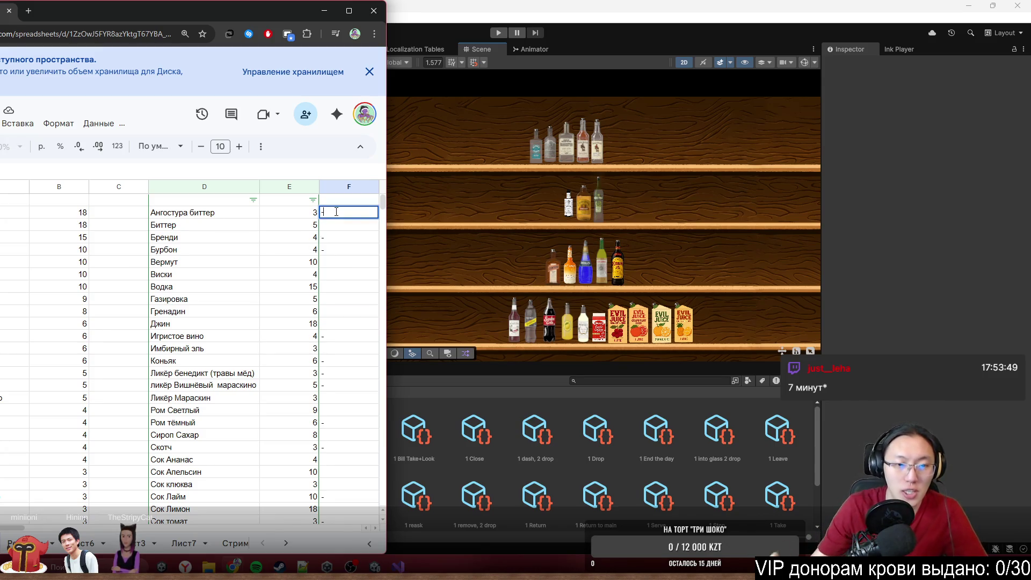
pyautogui.click(338, 280)
pyautogui.click(338, 215)
pyautogui.press('Delete')
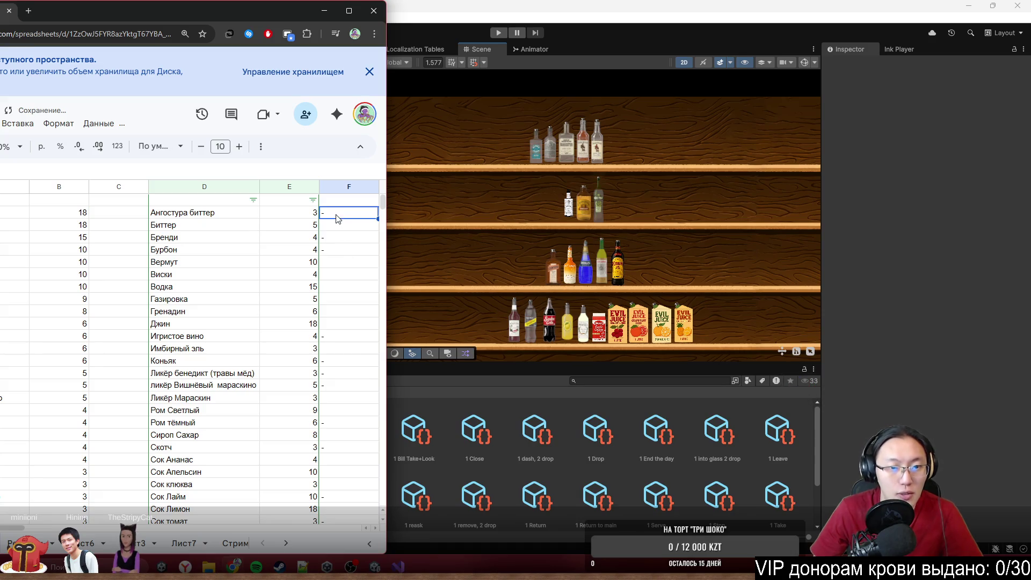
pyautogui.click(337, 224)
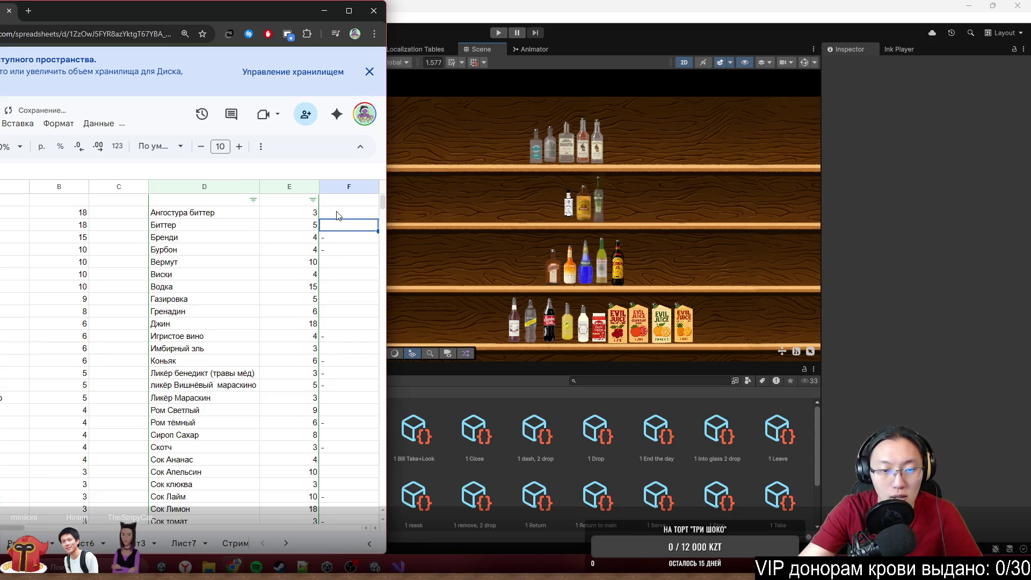
pyautogui.write('-')
pyautogui.click(333, 290)
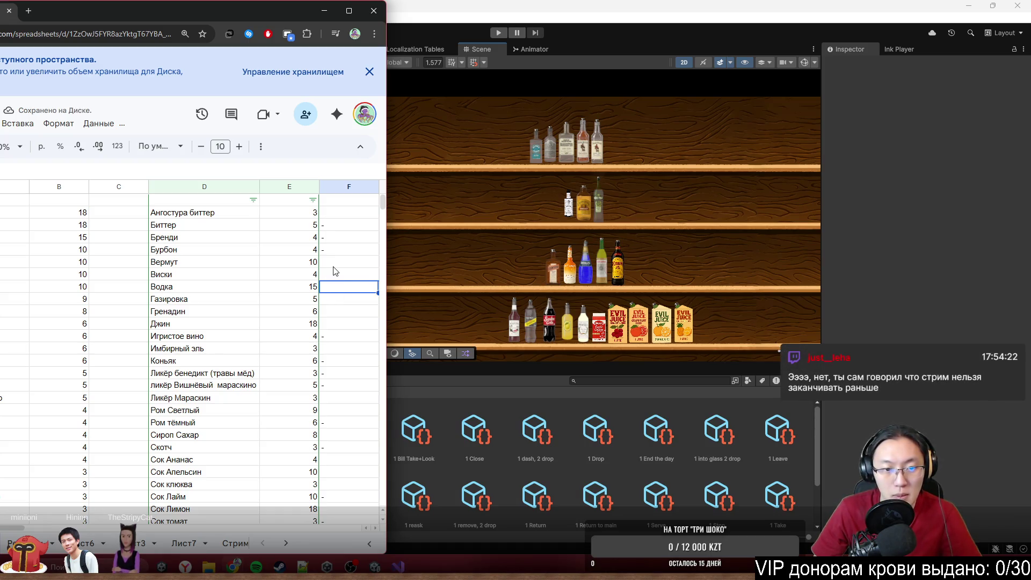
pyautogui.click(173, 263)
pyautogui.click(192, 276)
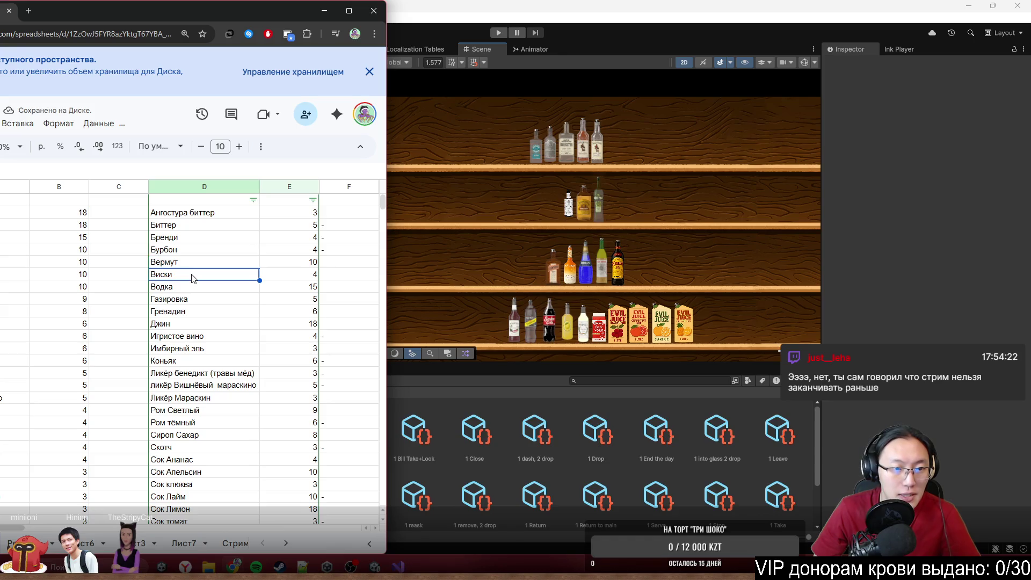
pyautogui.click(195, 289)
pyautogui.click(203, 301)
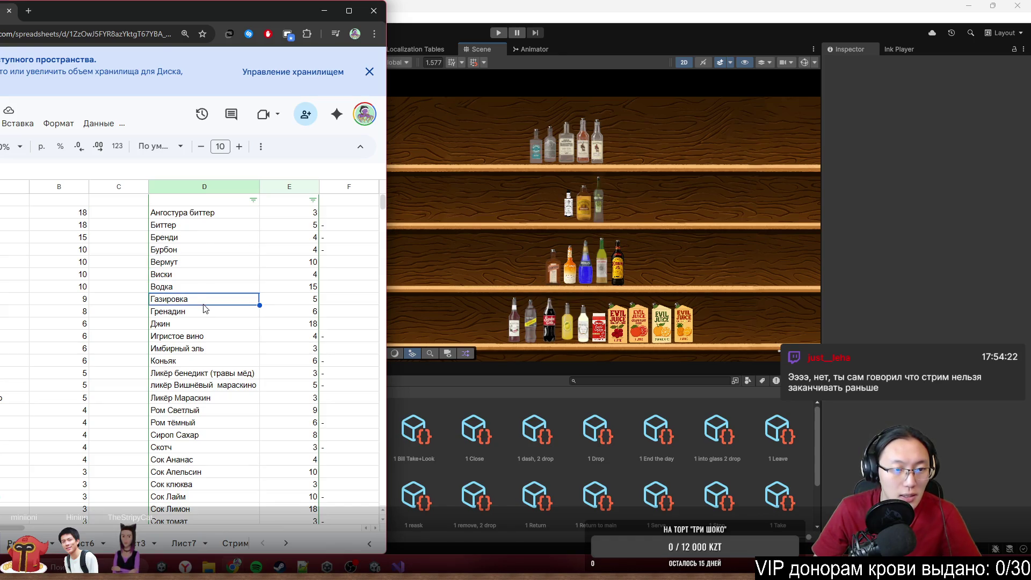
pyautogui.scroll(-2, 203, 300)
pyautogui.click(198, 224)
pyautogui.click(201, 237)
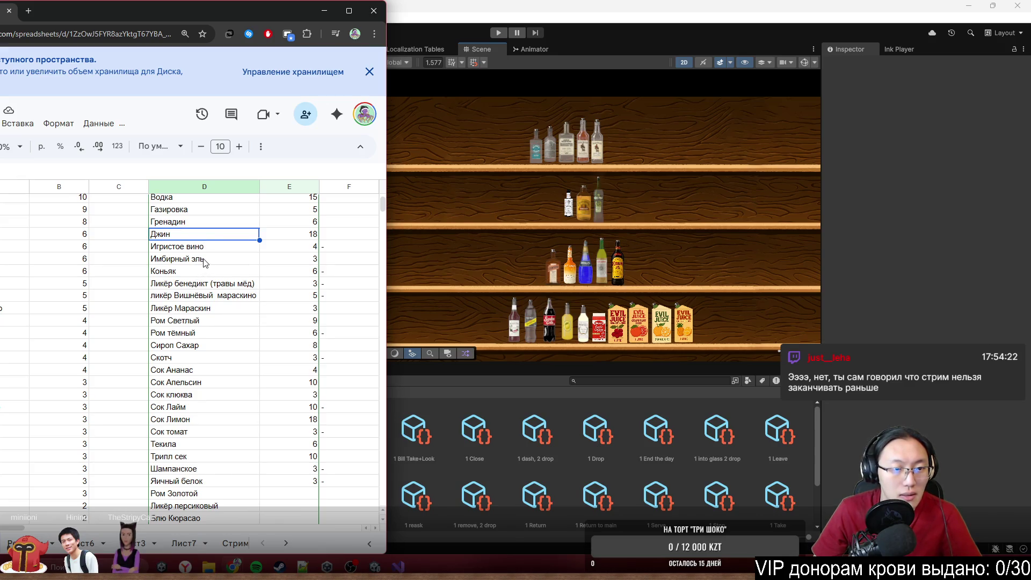
pyautogui.click(204, 260)
pyautogui.click(209, 309)
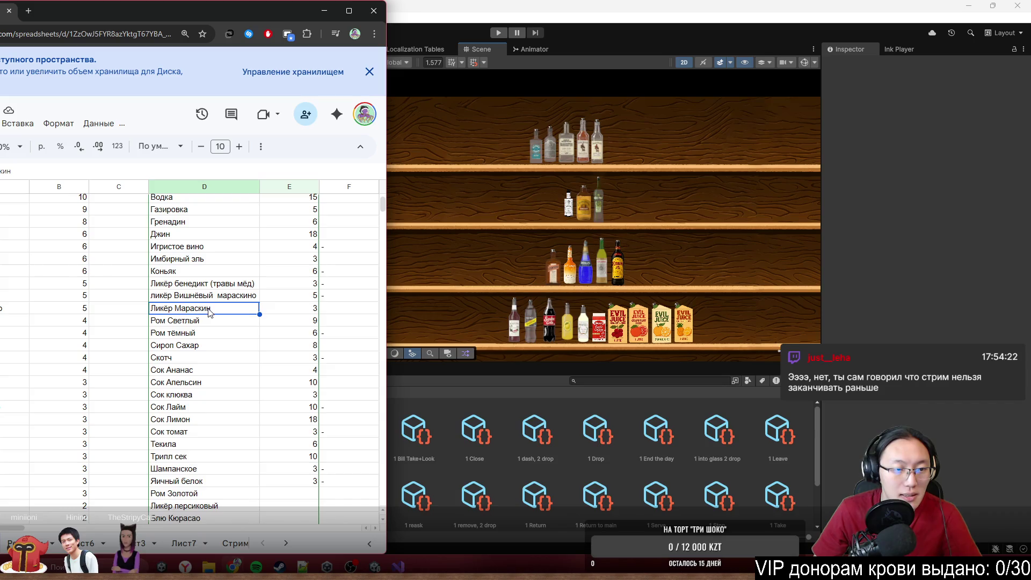
pyautogui.scroll(-2, 210, 312)
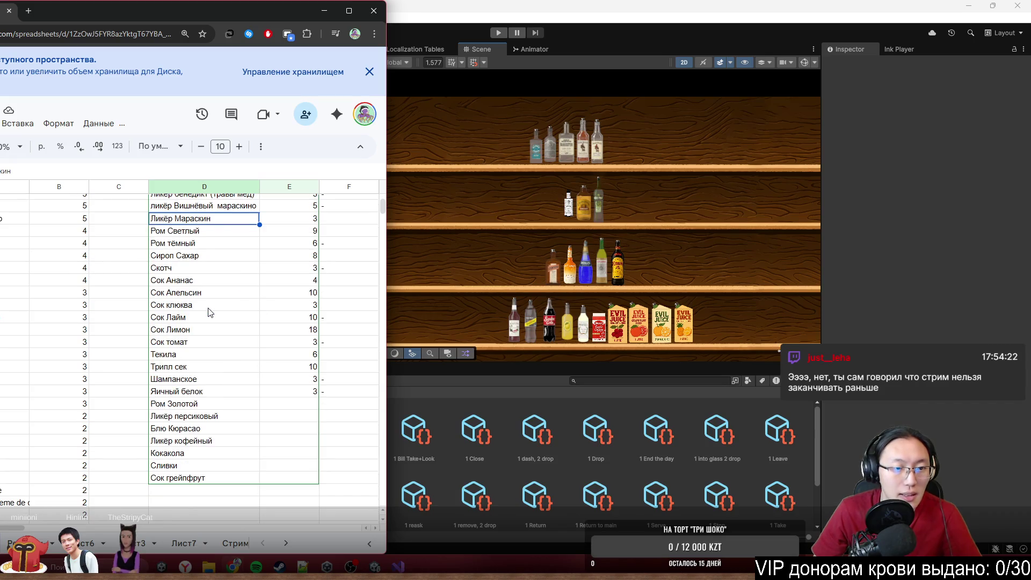
pyautogui.click(217, 232)
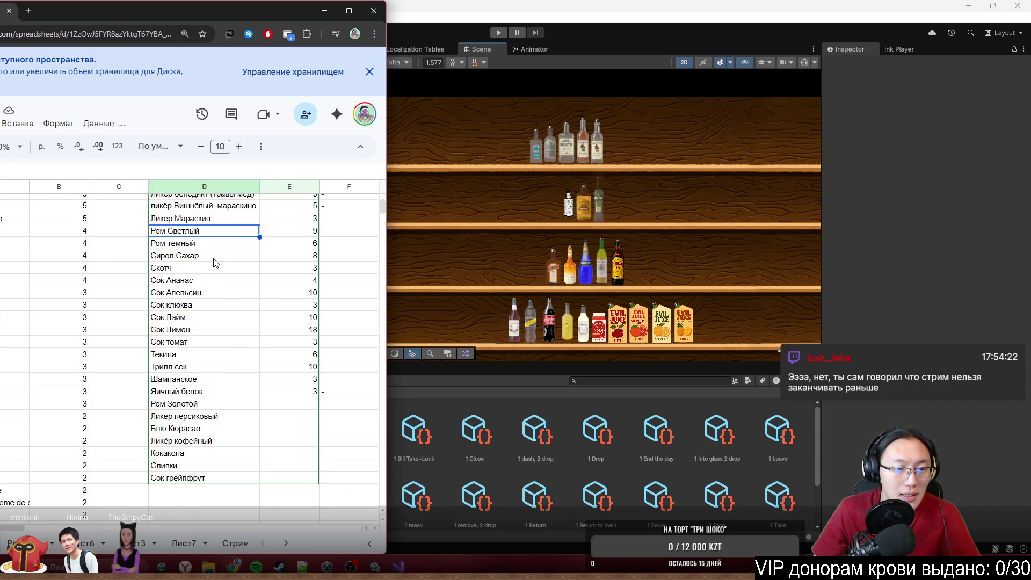
pyautogui.click(215, 256)
pyautogui.click(198, 282)
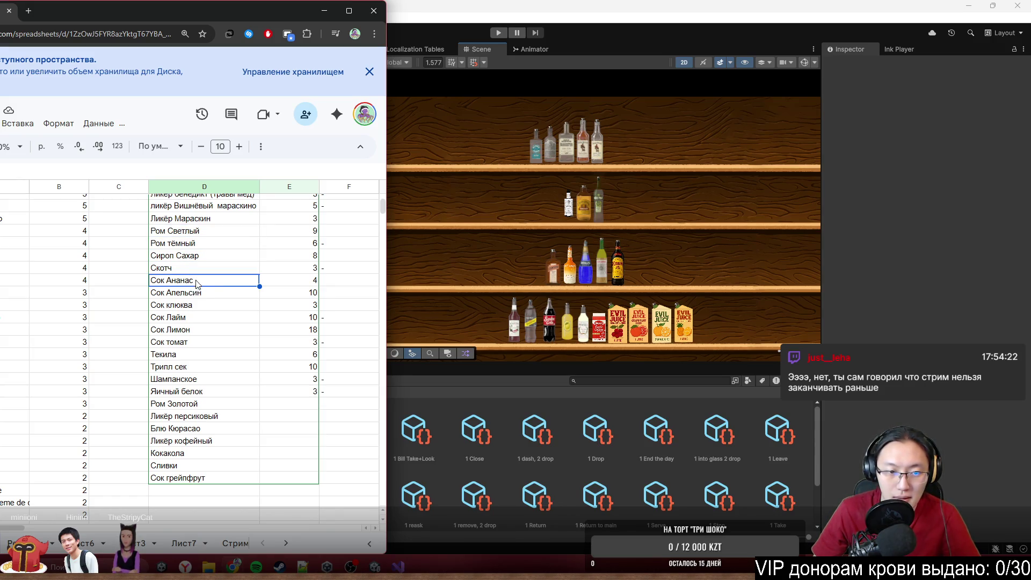
pyautogui.click(193, 294)
pyautogui.click(194, 307)
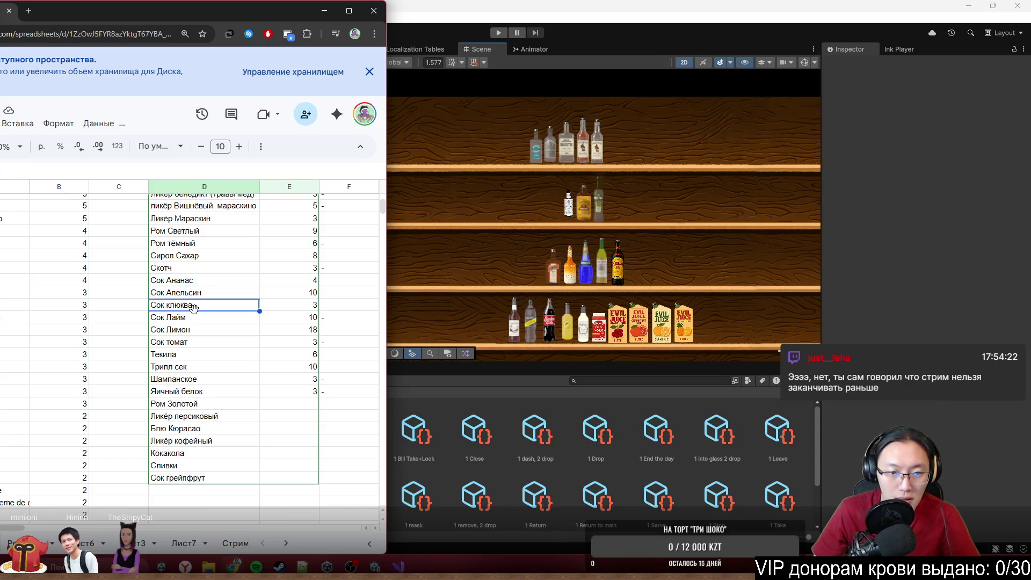
pyautogui.click(183, 333)
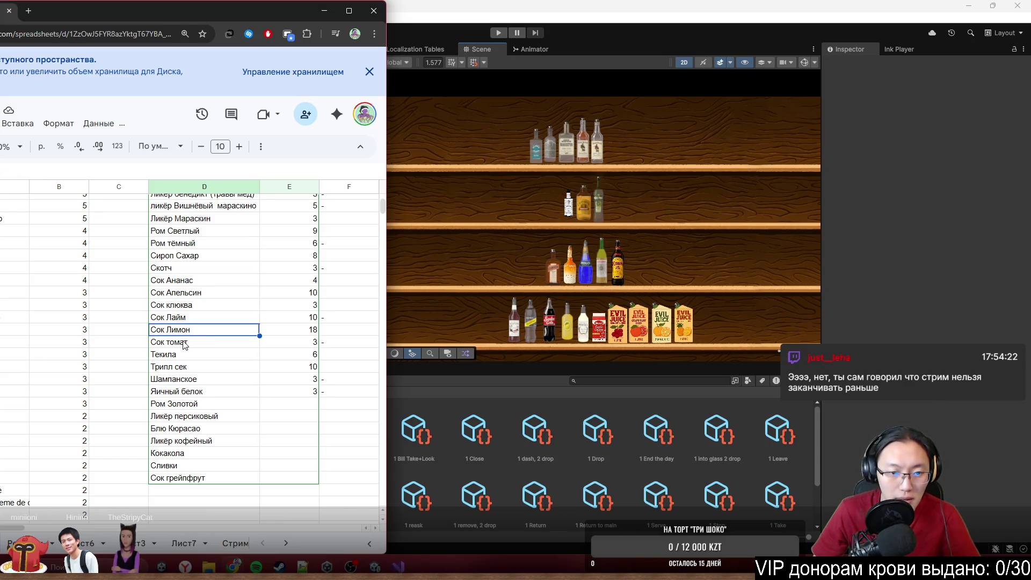
pyautogui.click(180, 356)
pyautogui.click(172, 368)
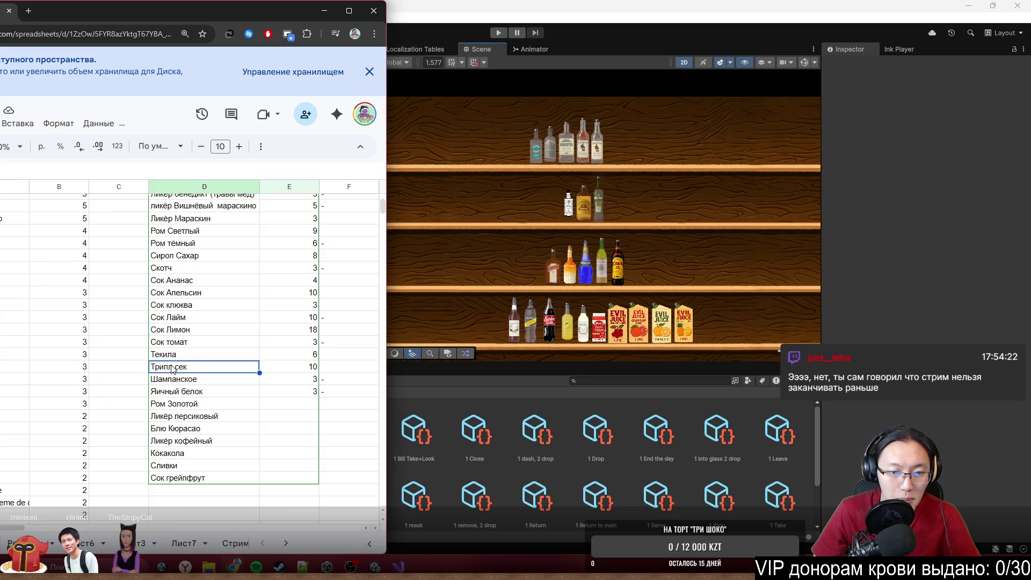
pyautogui.click(182, 409)
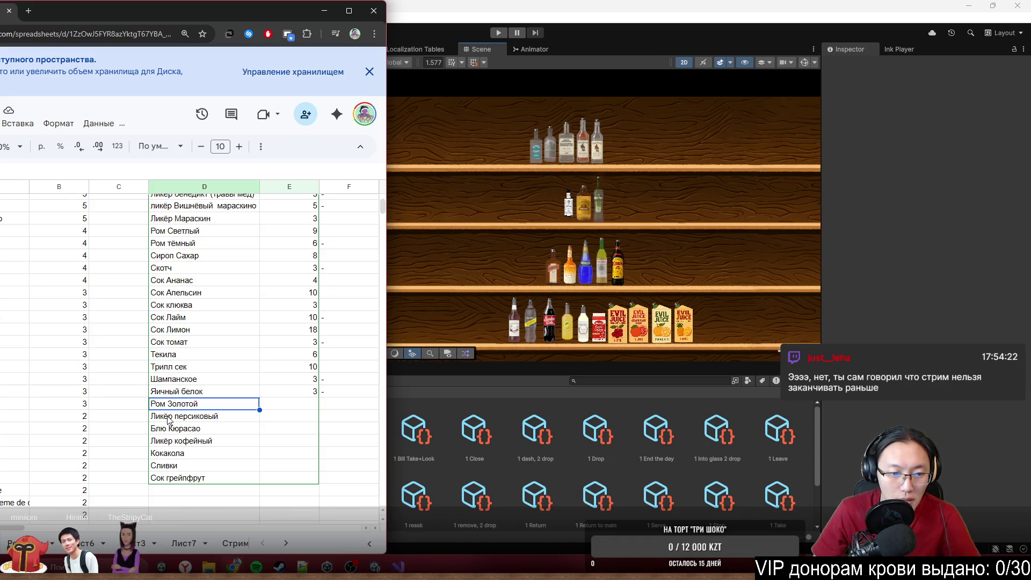
pyautogui.click(170, 417)
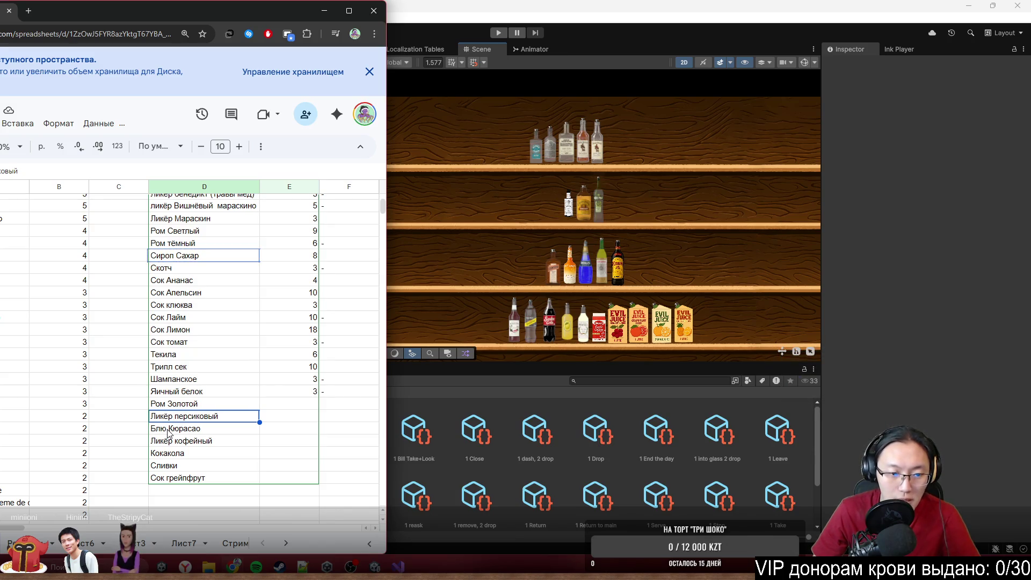
pyautogui.click(183, 430)
pyautogui.click(195, 441)
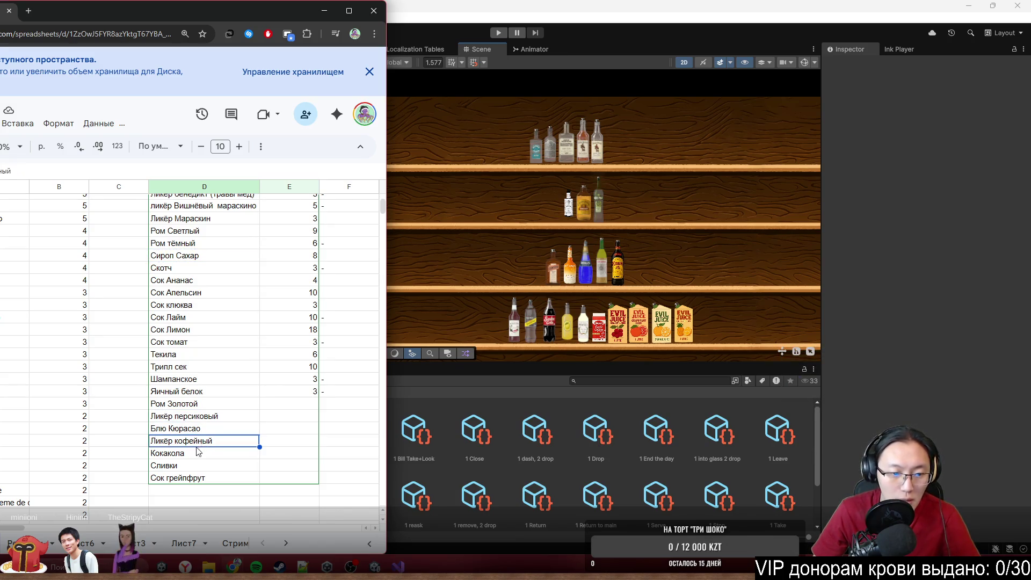
pyautogui.click(196, 452)
pyautogui.click(197, 465)
pyautogui.click(200, 479)
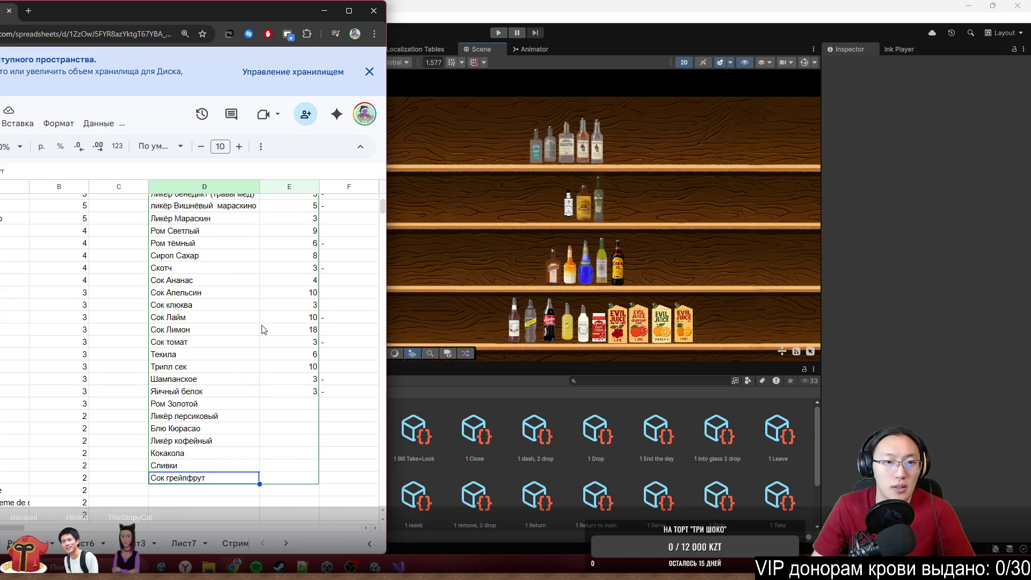
pyautogui.scroll(5, 263, 330)
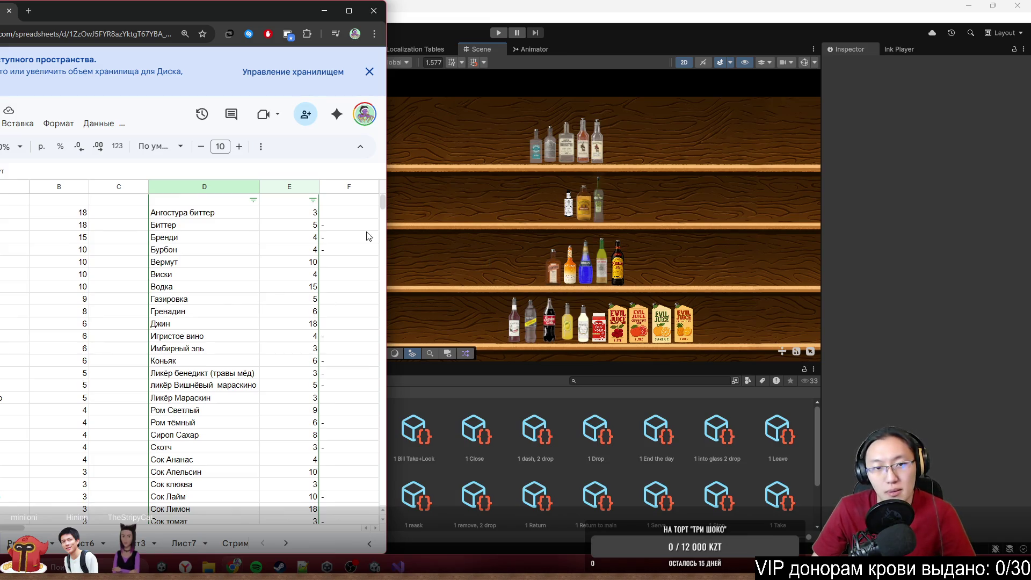
pyautogui.click(369, 71)
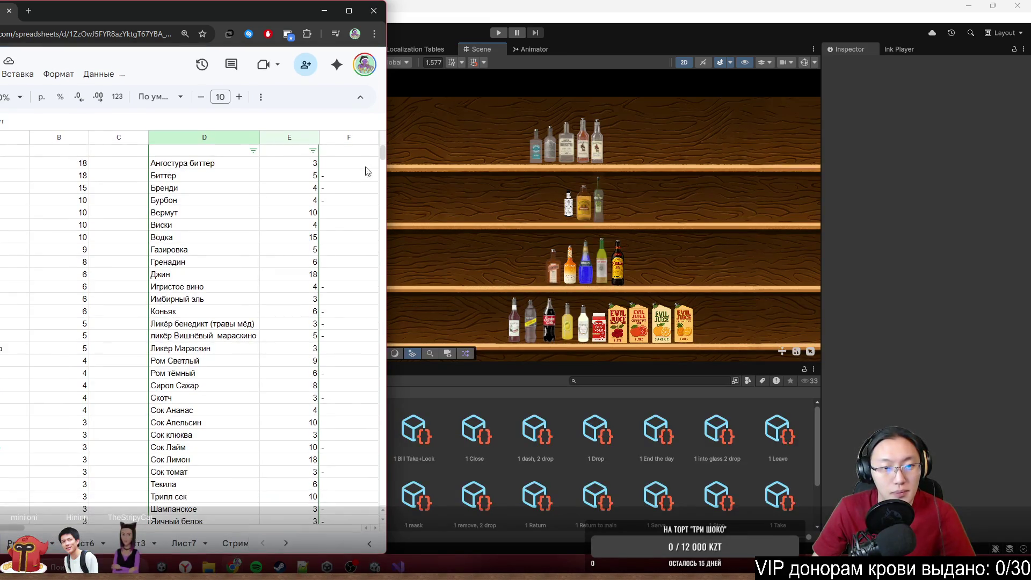
pyautogui.scroll(-1, 382, 156)
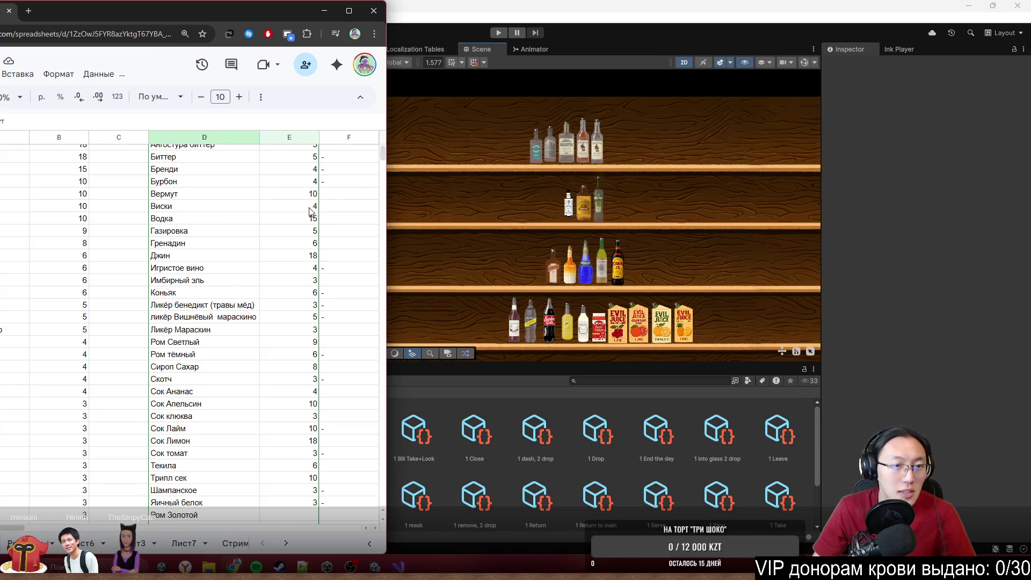
pyautogui.scroll(1, 310, 211)
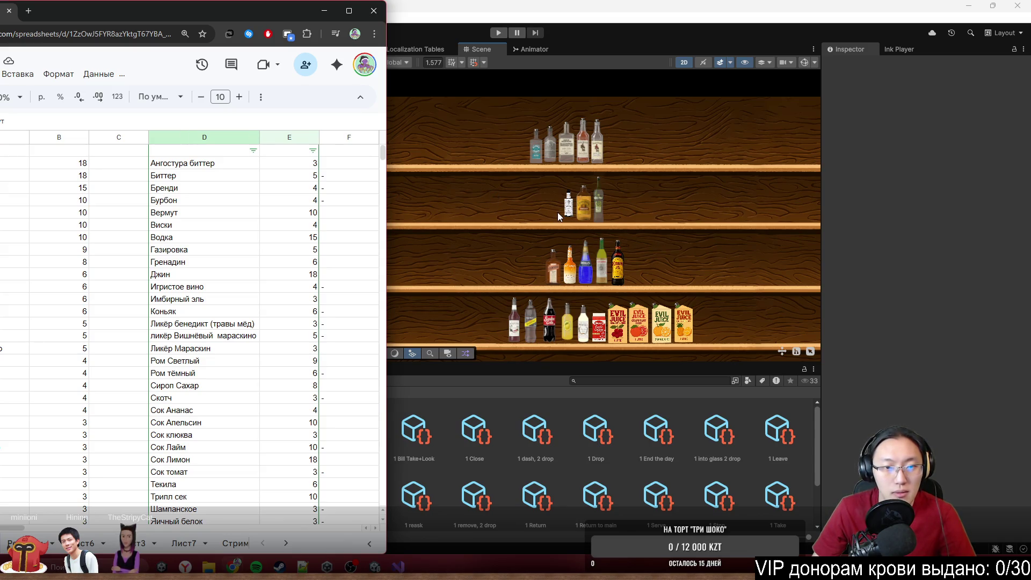
pyautogui.click(599, 205)
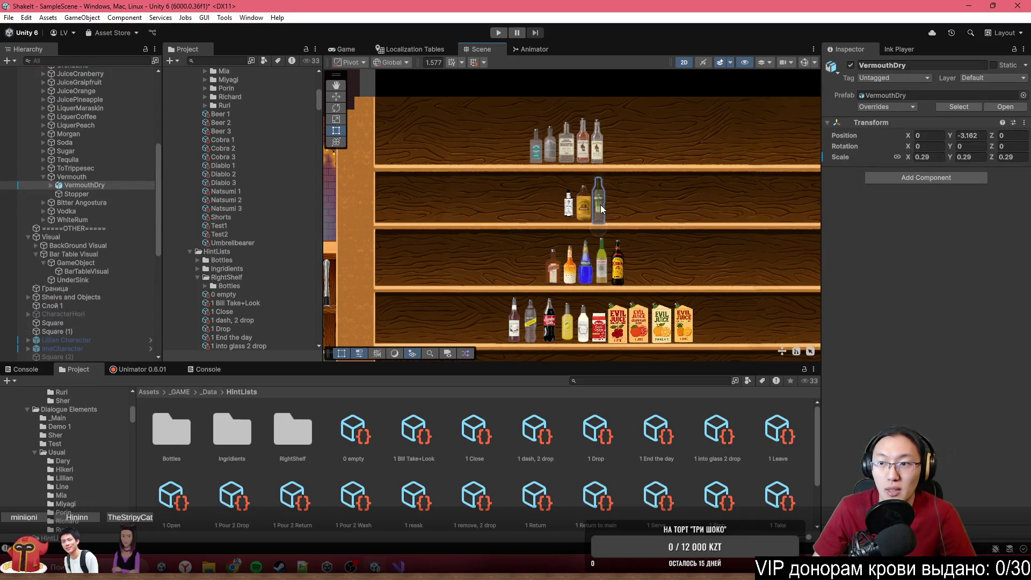
pyautogui.hotkey('alt', 'Tab')
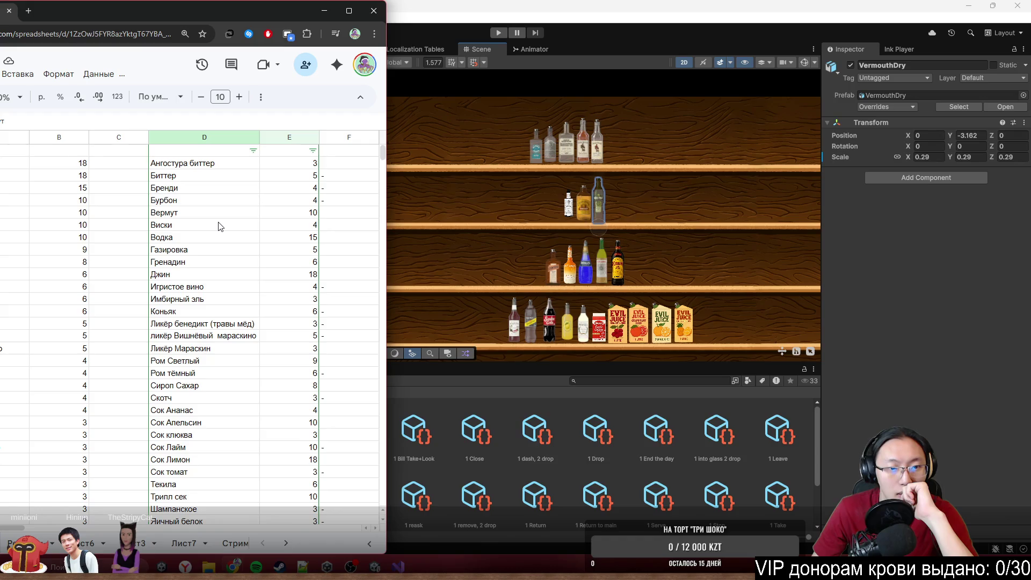
pyautogui.click(253, 167)
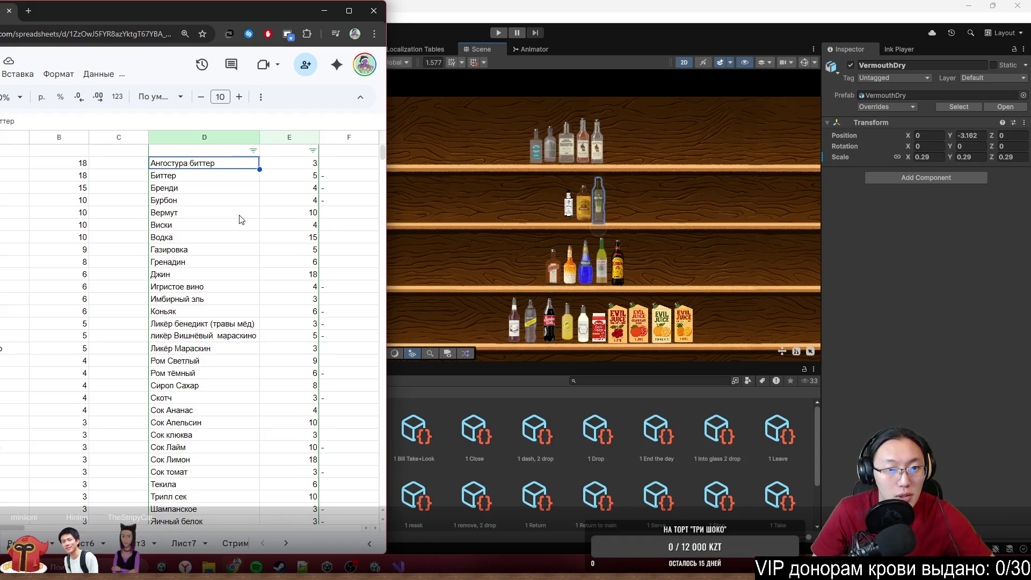
# Step: Add Вермут, Имбирный эль, Мараскин, Сироп Сахар and the juices down to Ликёр кофейный to the selection
pyautogui.keyDown('ctrl'); pyautogui.moveTo(240, 216); pyautogui.dragTo(235, 279); pyautogui.keyUp('ctrl')
pyautogui.keyDown('ctrl'); pyautogui.click(238, 300); pyautogui.keyUp('ctrl')
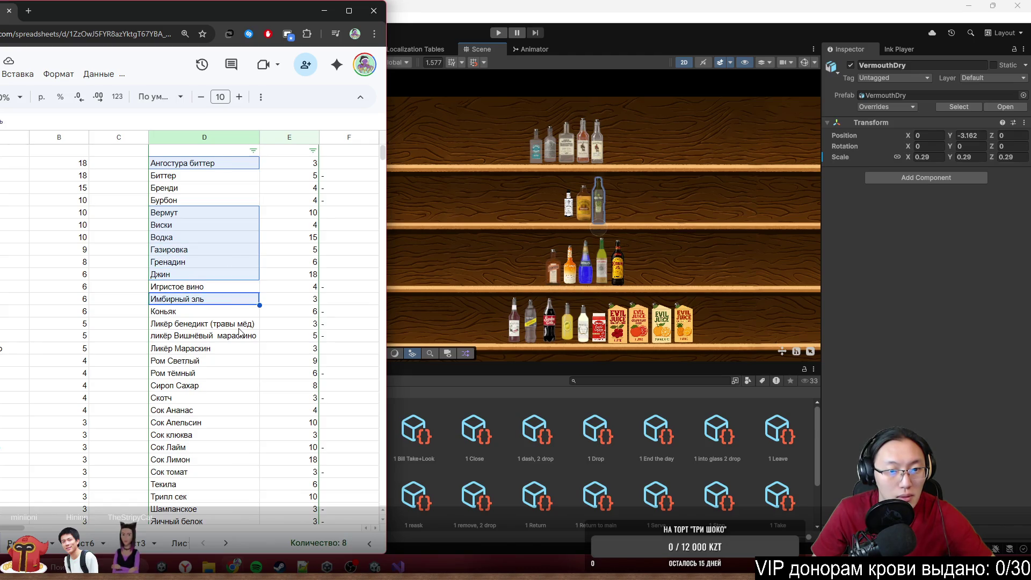
pyautogui.keyDown('ctrl'); pyautogui.moveTo(235, 351); pyautogui.dragTo(235, 365); pyautogui.keyUp('ctrl')
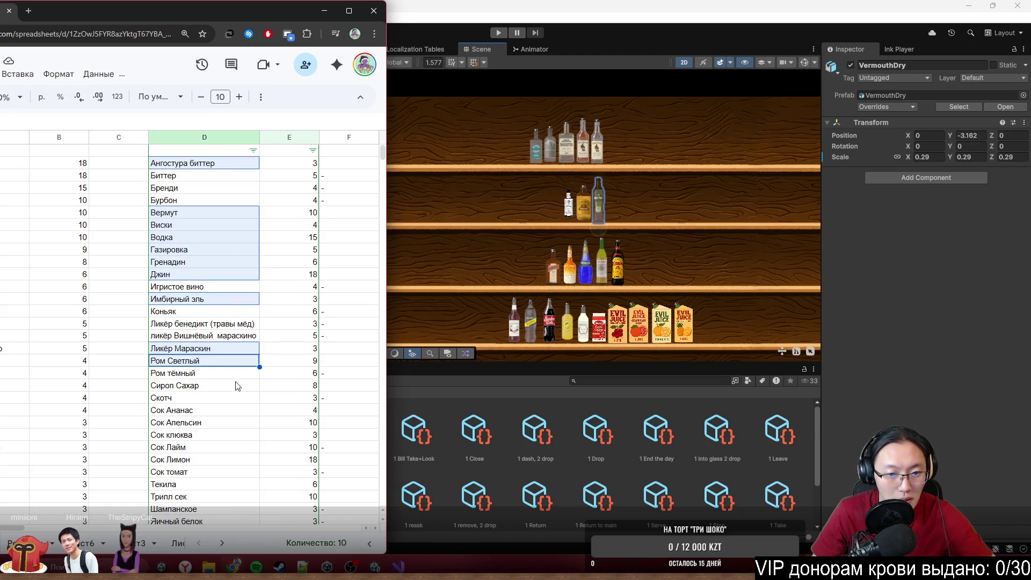
pyautogui.keyDown('ctrl'); pyautogui.click(235, 388); pyautogui.keyUp('ctrl')
pyautogui.scroll(-2, 232, 353)
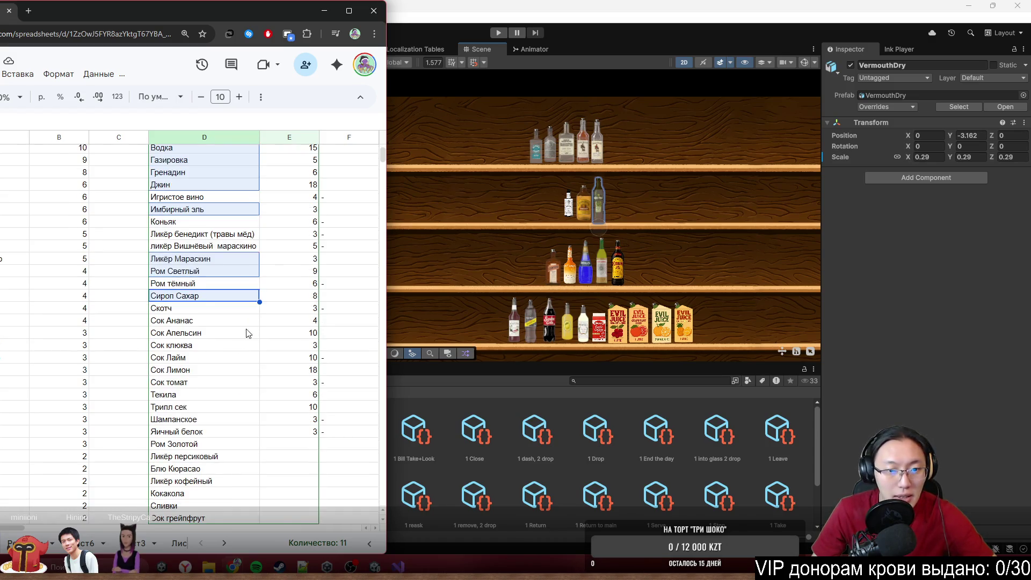
pyautogui.keyDown('ctrl'); pyautogui.moveTo(201, 322); pyautogui.dragTo(206, 349); pyautogui.keyUp('ctrl')
pyautogui.keyDown('ctrl'); pyautogui.click(213, 375); pyautogui.keyUp('ctrl')
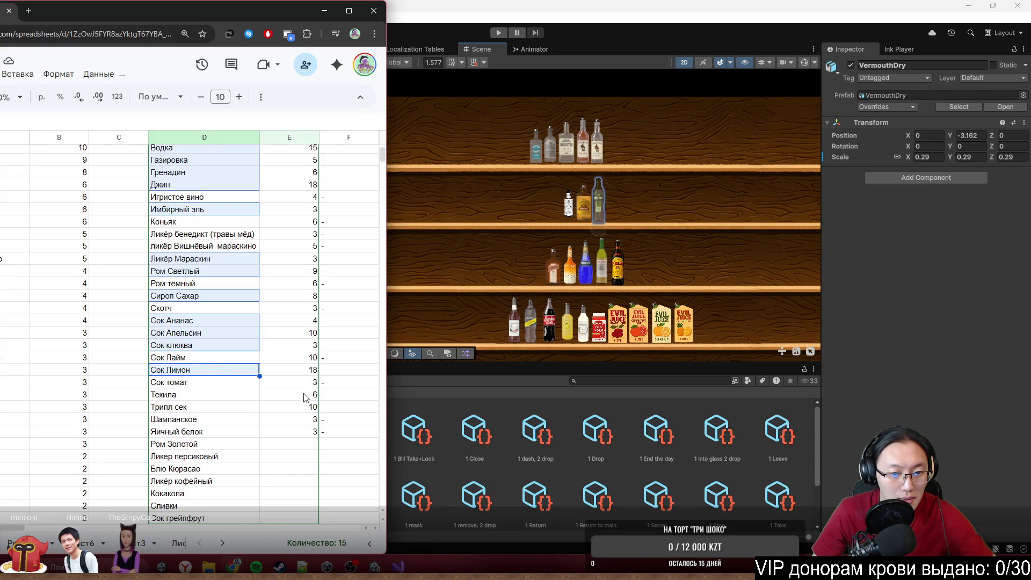
pyautogui.keyDown('ctrl'); pyautogui.moveTo(226, 398); pyautogui.dragTo(225, 410); pyautogui.keyUp('ctrl')
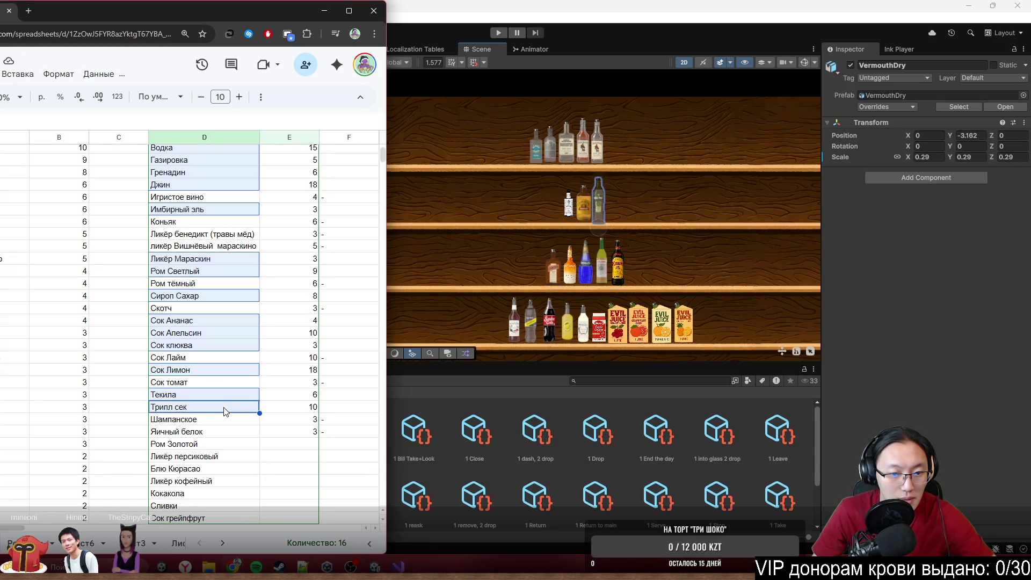
pyautogui.keyDown('ctrl'); pyautogui.click(222, 444); pyautogui.keyUp('ctrl')
pyautogui.moveTo(222, 459); pyautogui.dragTo(212, 483)
pyautogui.keyDown('shift'); pyautogui.click(210, 483); pyautogui.keyUp('shift')
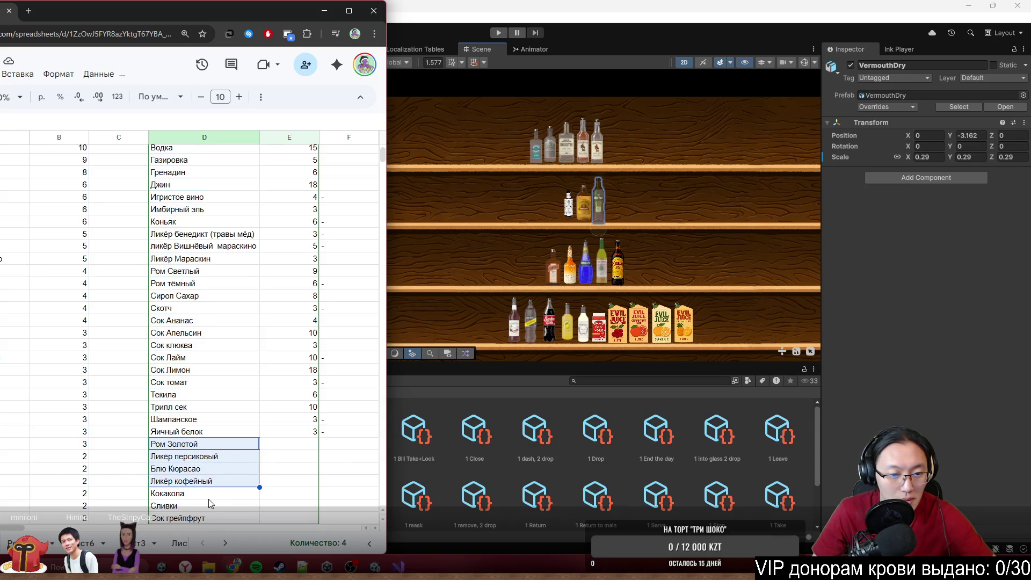
# Step: Undo the accidental column F change and restore the Ангостура биттер row
pyautogui.hotkey('ctrl', 'z')
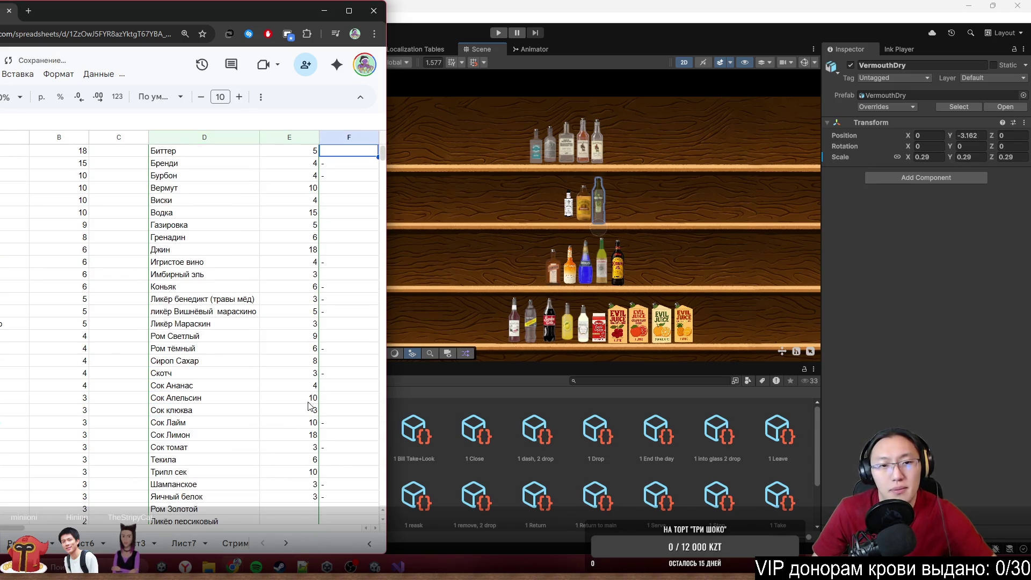
pyautogui.hotkey('ctrl', 'z')
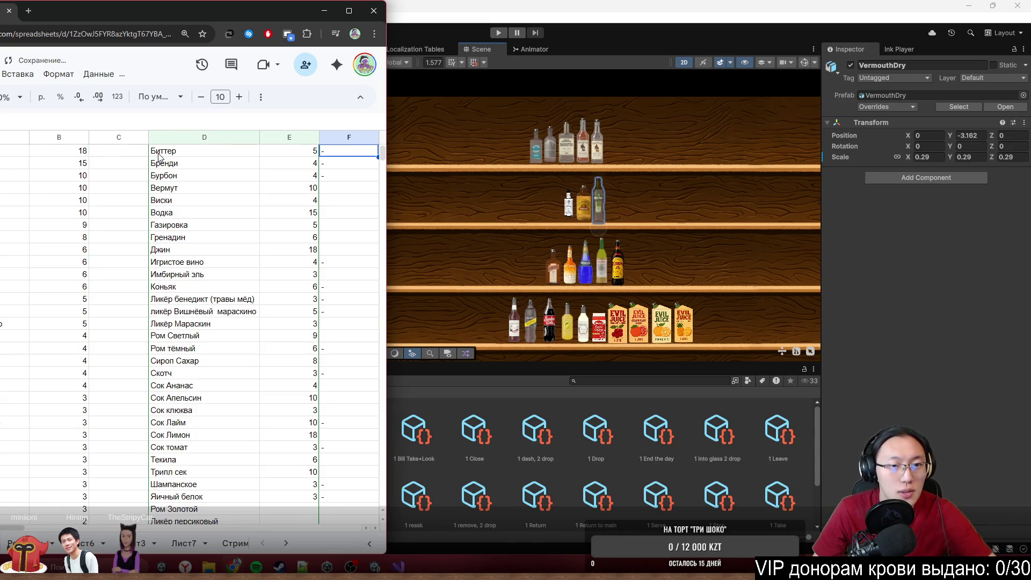
pyautogui.hotkey('ctrl', 'z')
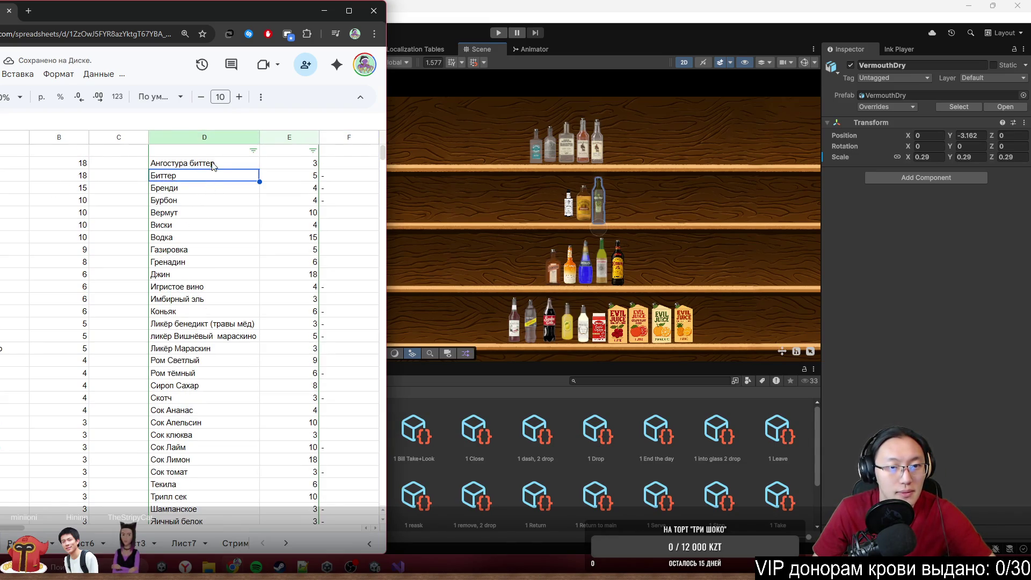
# Step: Restart at Ангостура биттер, adding Вермут–Водка, Сироп Сахар, Имбирный эль, Мараскин and Ром Светлый
pyautogui.click(211, 165)
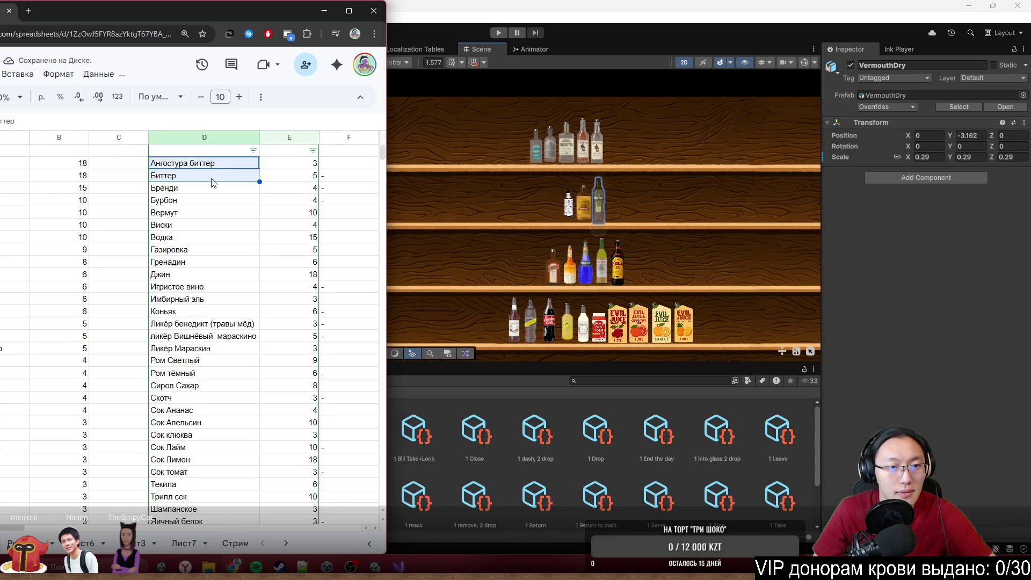
pyautogui.keyDown('ctrl'); pyautogui.click(212, 212); pyautogui.keyUp('ctrl')
pyautogui.moveTo(217, 237)
pyautogui.mouseDown()
pyautogui.moveTo(214, 226)
pyautogui.moveTo(203, 288)
pyautogui.mouseUp()
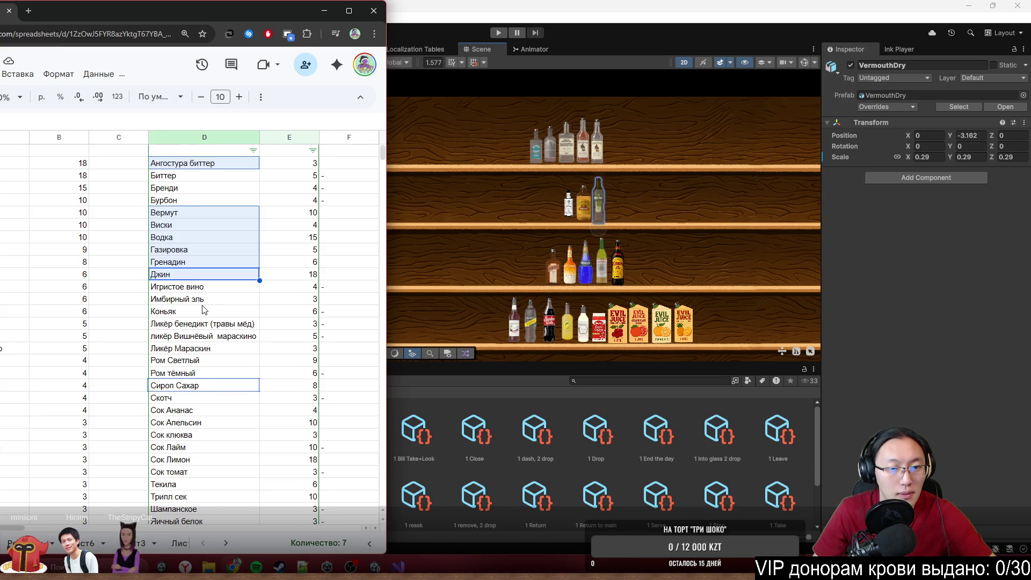
pyautogui.keyDown('ctrl'); pyautogui.click(202, 387); pyautogui.keyUp('ctrl')
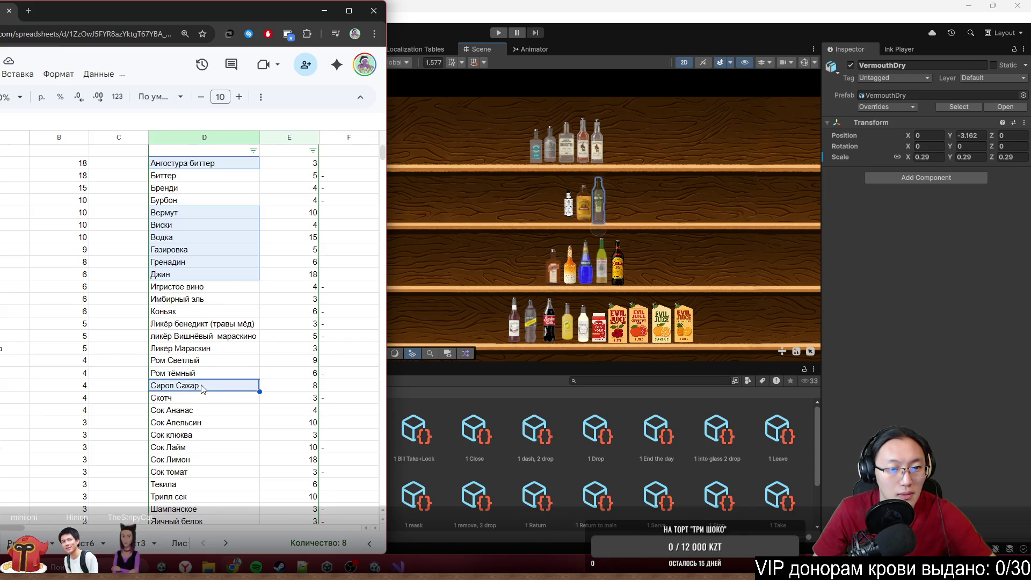
pyautogui.keyDown('ctrl'); pyautogui.click(235, 301); pyautogui.keyUp('ctrl')
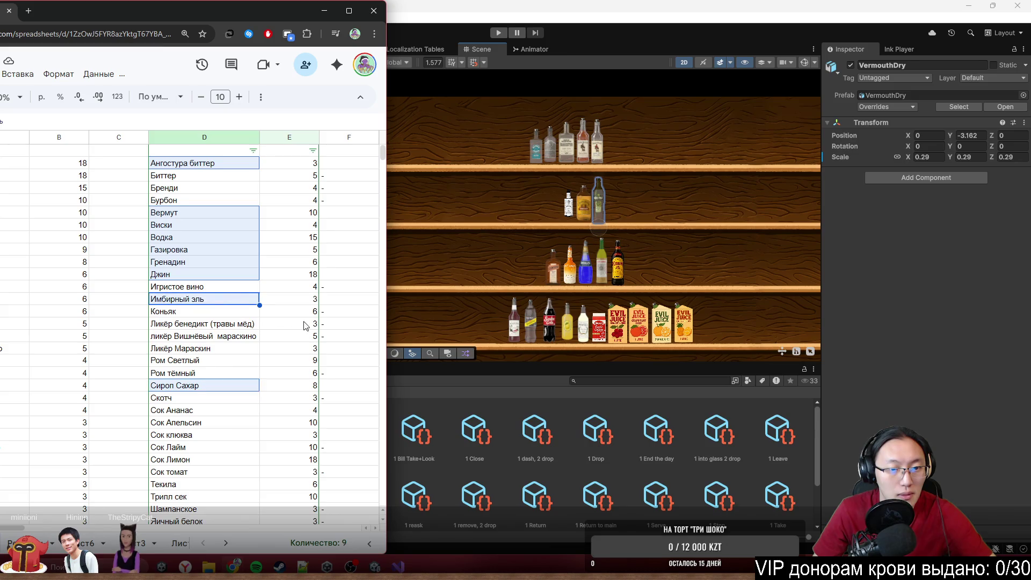
pyautogui.keyDown('ctrl'); pyautogui.click(225, 351); pyautogui.keyUp('ctrl')
pyautogui.keyDown('ctrl'); pyautogui.click(213, 365); pyautogui.keyUp('ctrl')
pyautogui.scroll(-3, 213, 365)
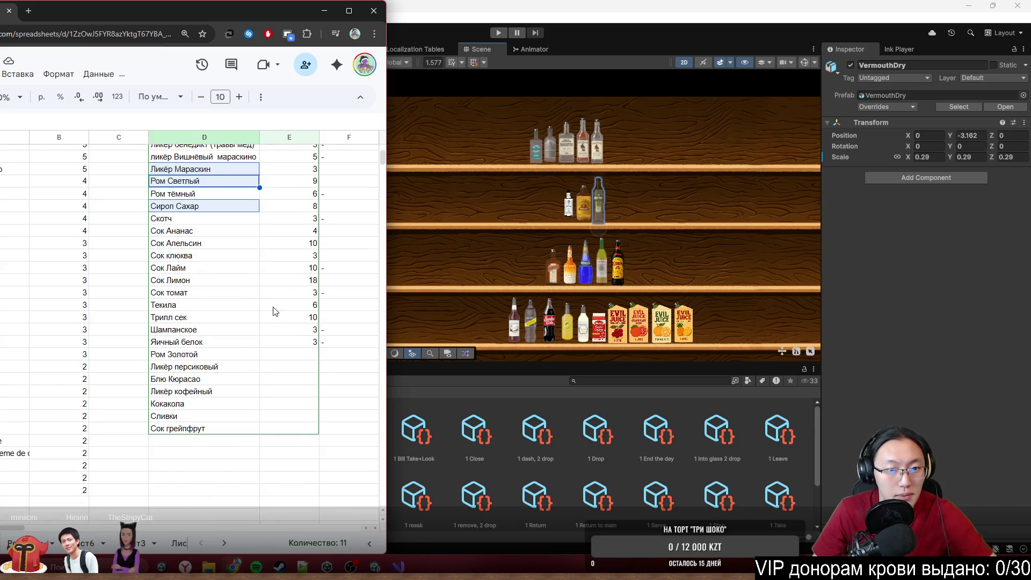
# Step: Extend the selection with Сок Ананас–Сок клюква, Сок Лимон, Текила, Трипл сек and Ром Золотой–Сок грейпфрут
pyautogui.moveTo(213, 231); pyautogui.dragTo(214, 244)
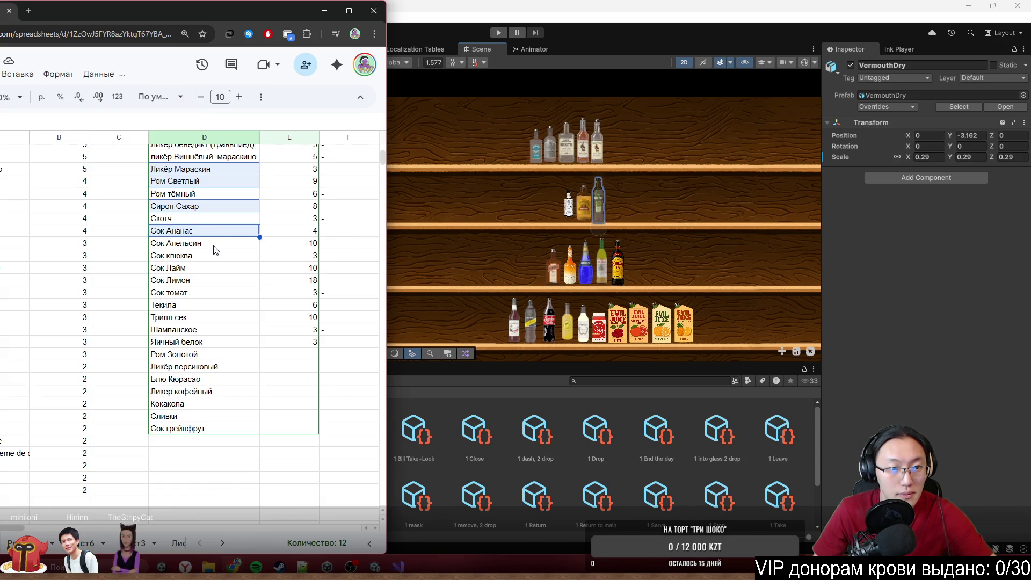
pyautogui.keyDown('ctrl'); pyautogui.click(213, 256); pyautogui.keyUp('ctrl')
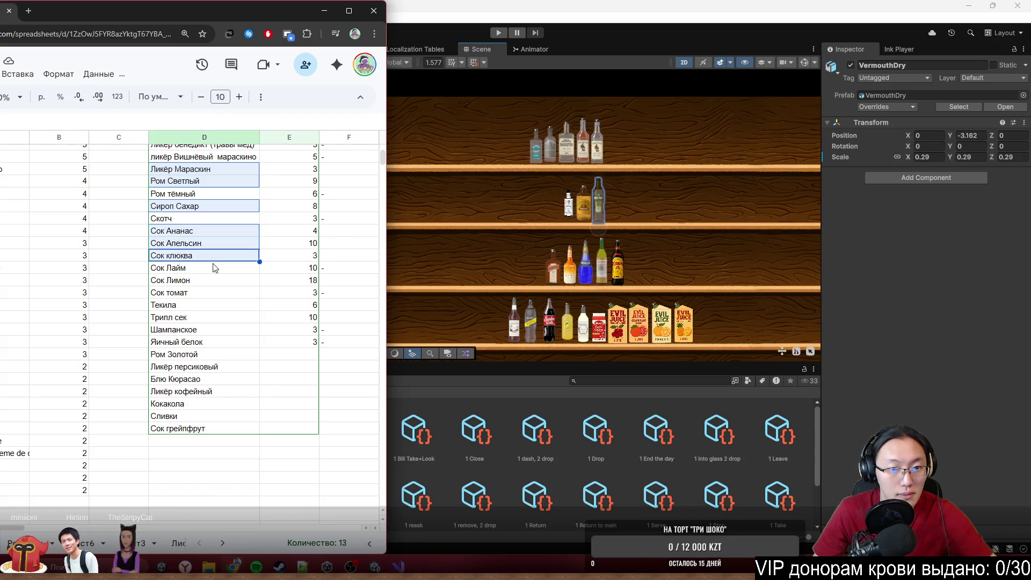
pyautogui.keyDown('ctrl'); pyautogui.click(189, 280); pyautogui.keyUp('ctrl')
pyautogui.keyDown('ctrl'); pyautogui.click(220, 307); pyautogui.keyUp('ctrl')
pyautogui.keyDown('shift'); pyautogui.click(220, 316); pyautogui.keyUp('shift')
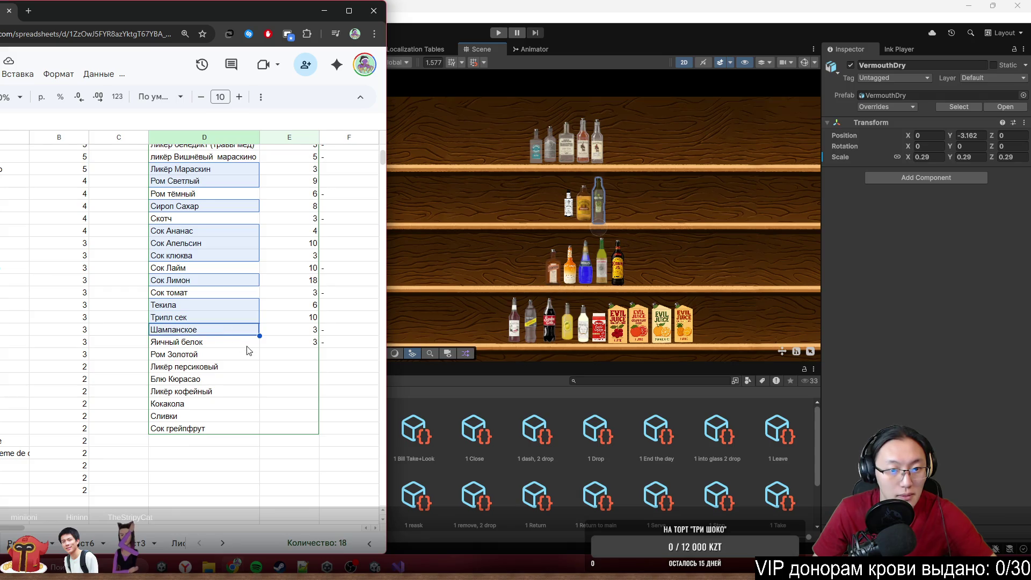
pyautogui.keyDown('ctrl'); pyautogui.click(200, 356); pyautogui.keyUp('ctrl')
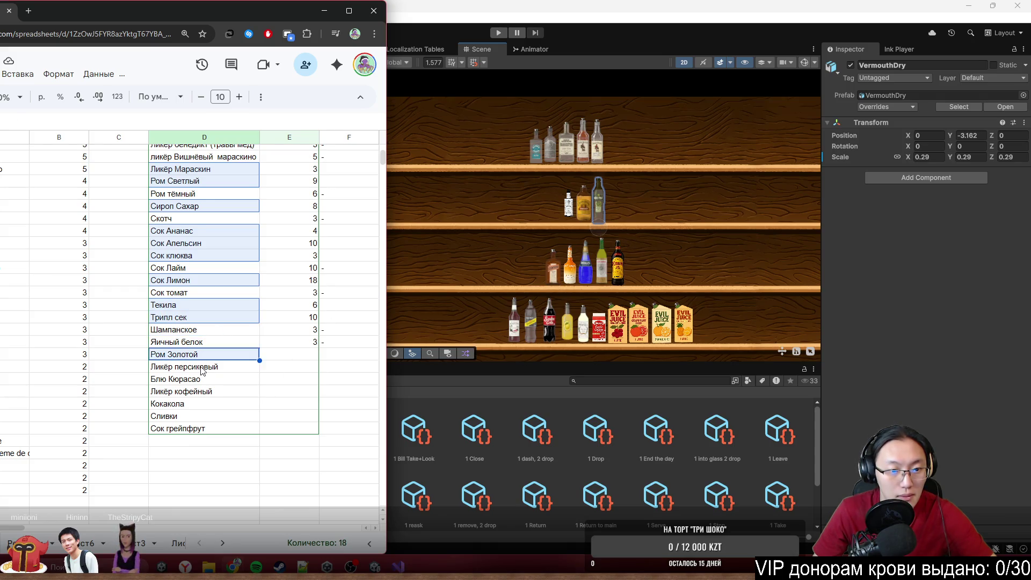
pyautogui.moveTo(195, 375); pyautogui.dragTo(182, 432)
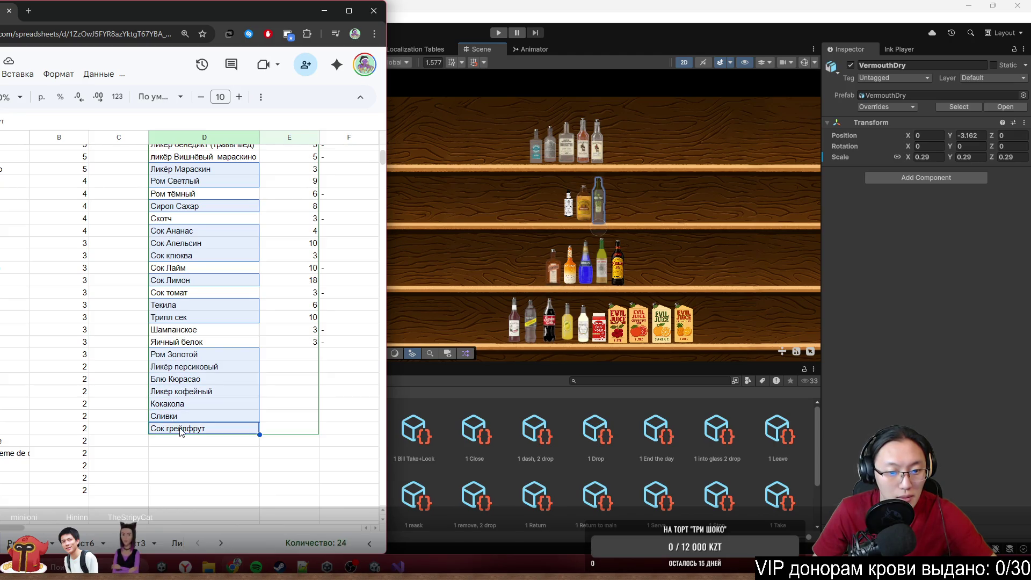
pyautogui.scroll(2, 265, 376)
pyautogui.scroll(2, 265, 376)
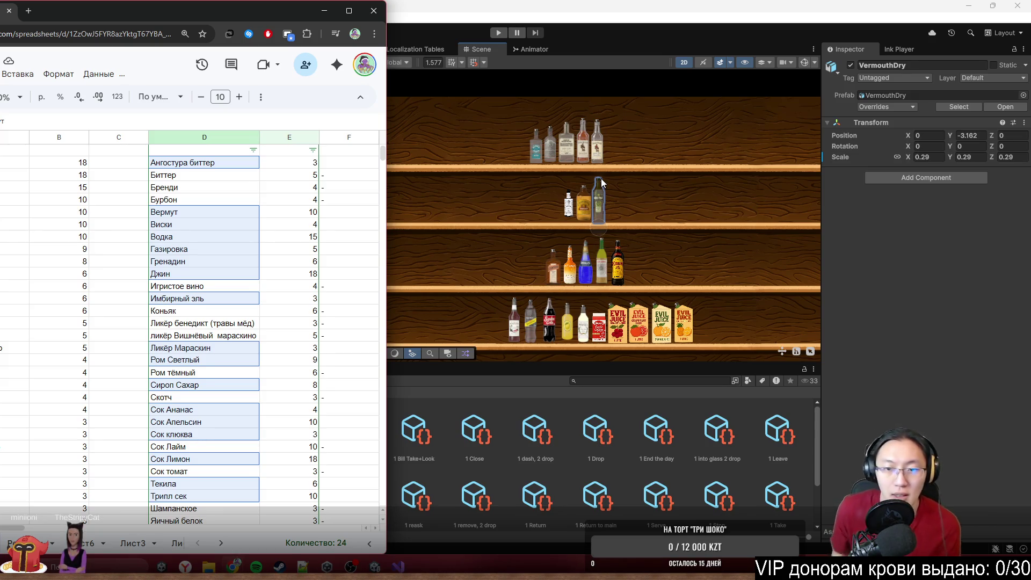
pyautogui.click(602, 261)
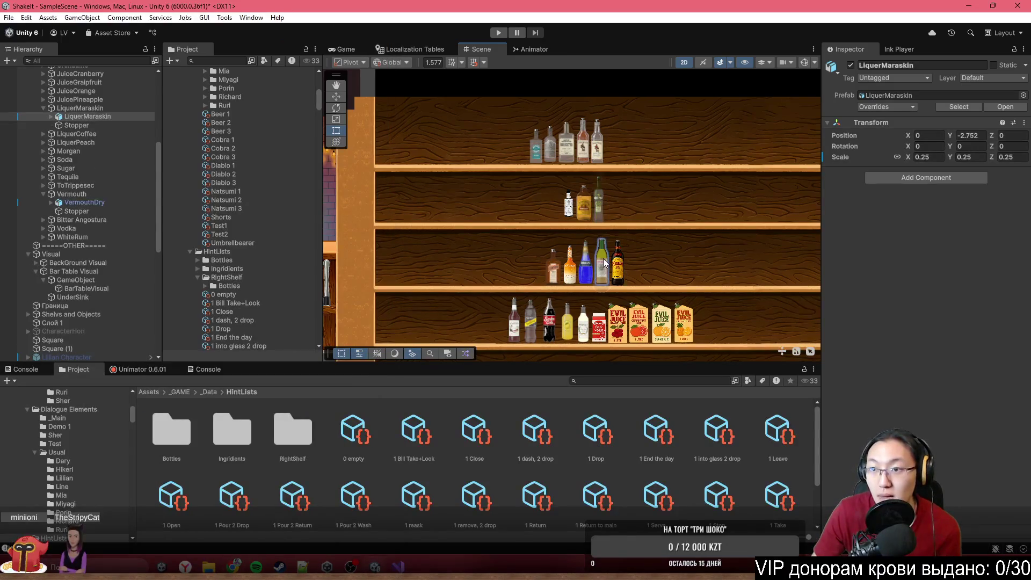
pyautogui.hotkey('alt', 'Tab')
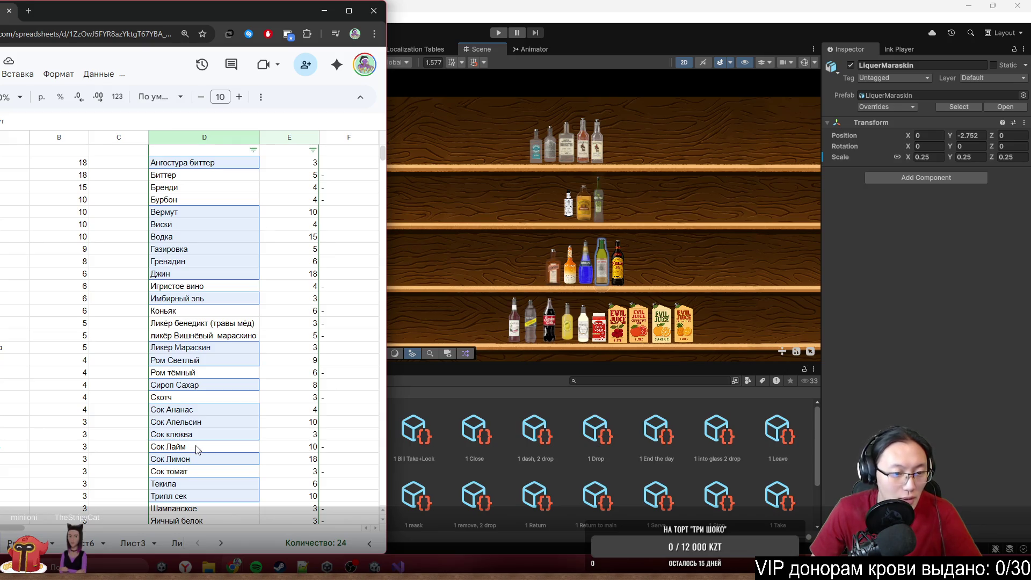
pyautogui.scroll(-2, 197, 465)
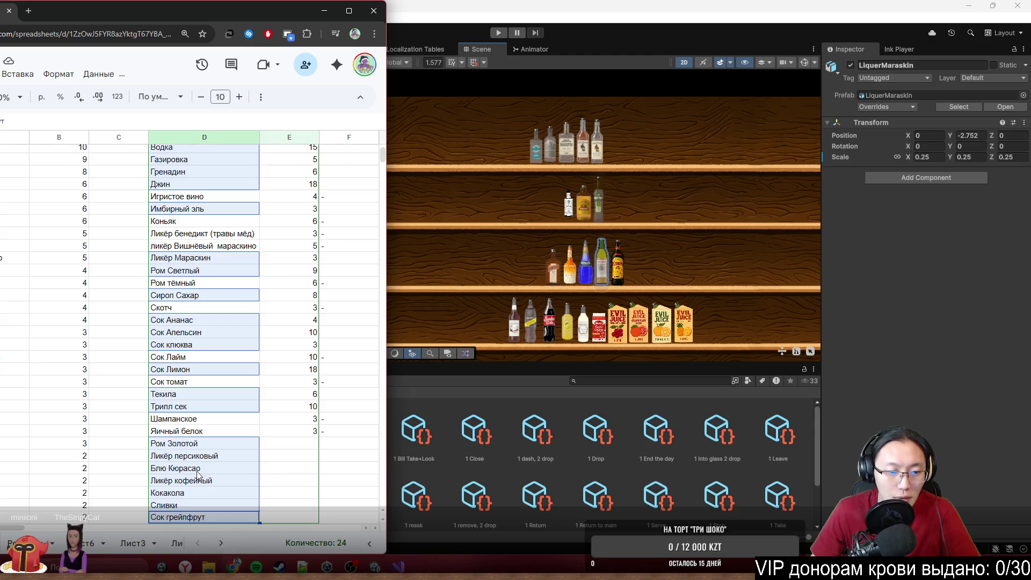
pyautogui.scroll(-3, 205, 498)
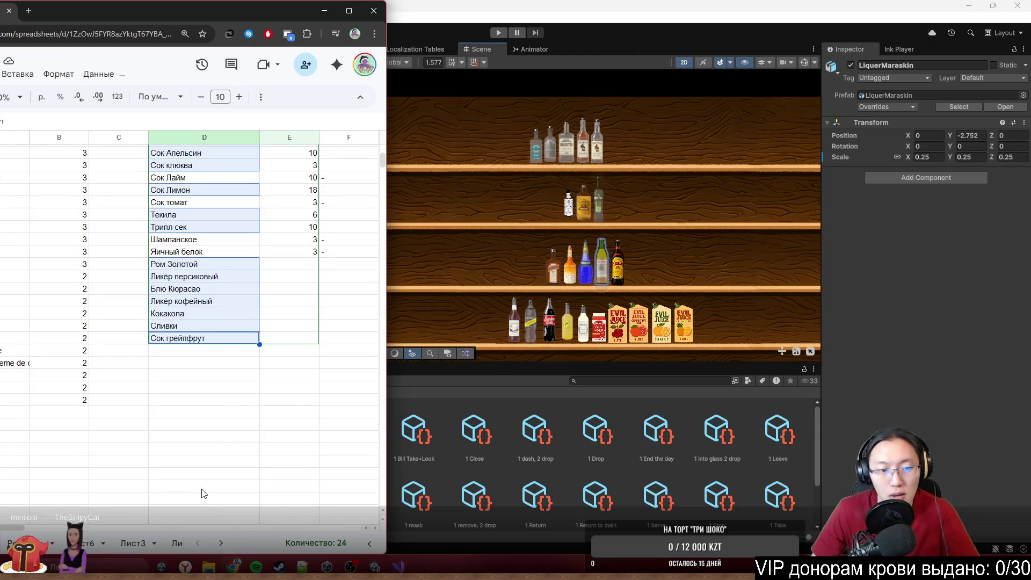
pyautogui.scroll(3, 207, 472)
pyautogui.scroll(3, 210, 476)
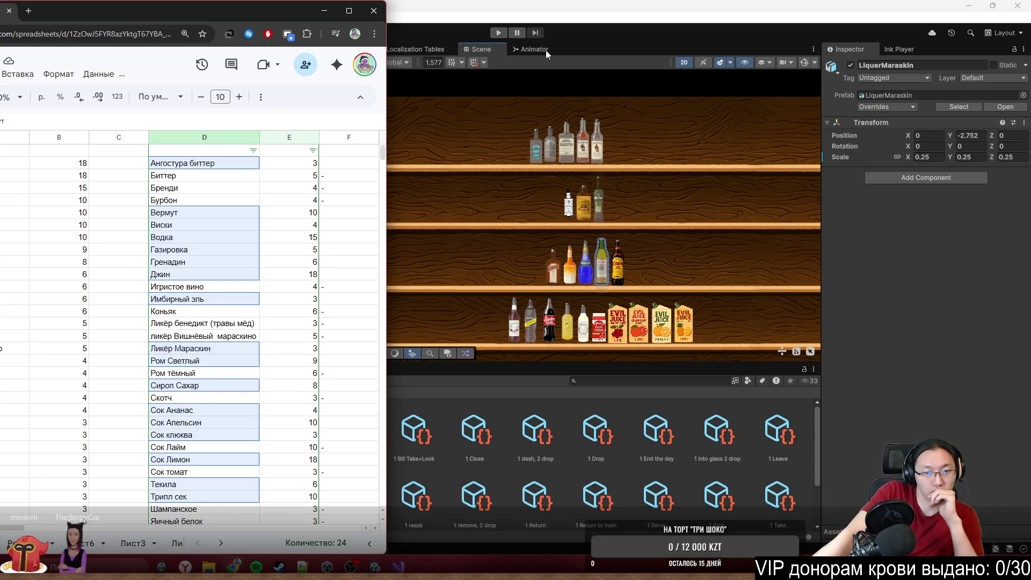
pyautogui.scroll(-5, 273, 408)
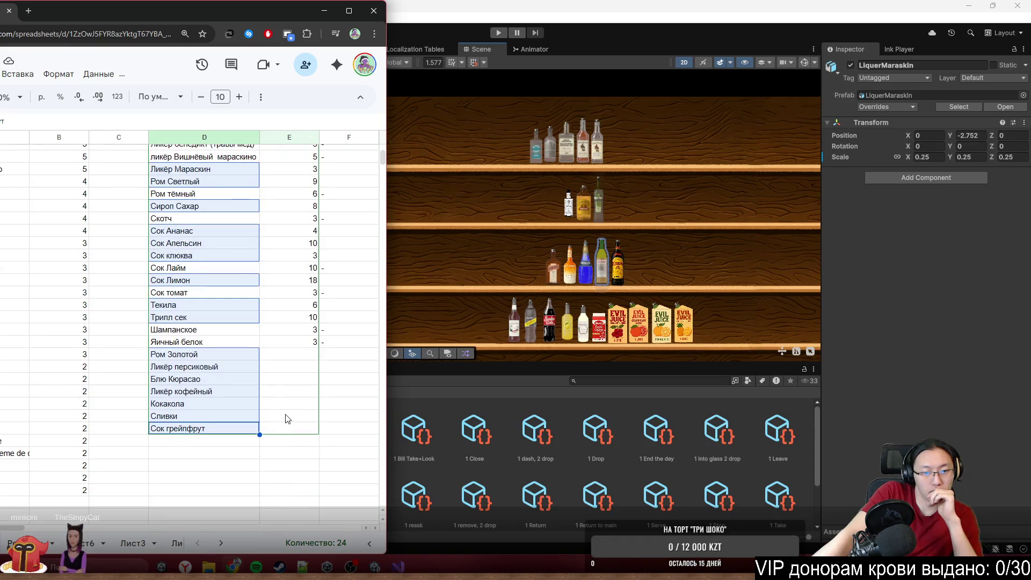
pyautogui.scroll(3, 288, 418)
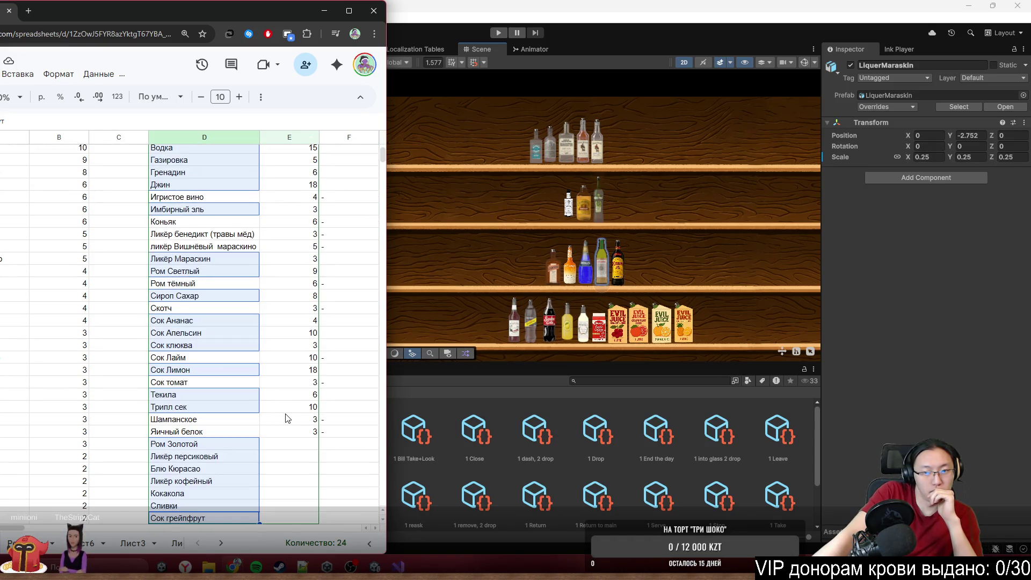
pyautogui.scroll(3, 287, 418)
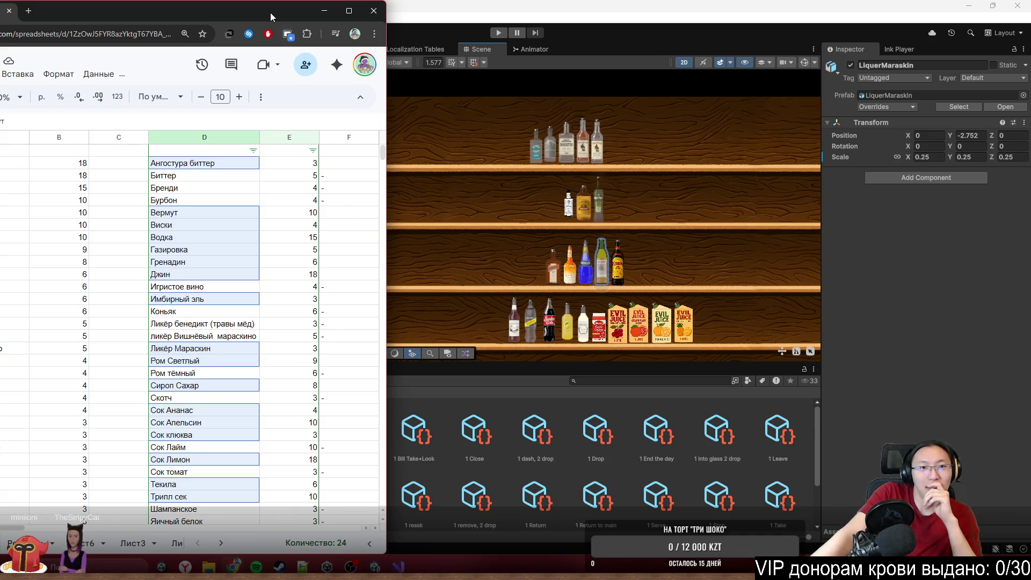
# Step: Snap the spreadsheet to the left half and place Unity beside it
pyautogui.click(324, 10)
pyautogui.click(233, 566)
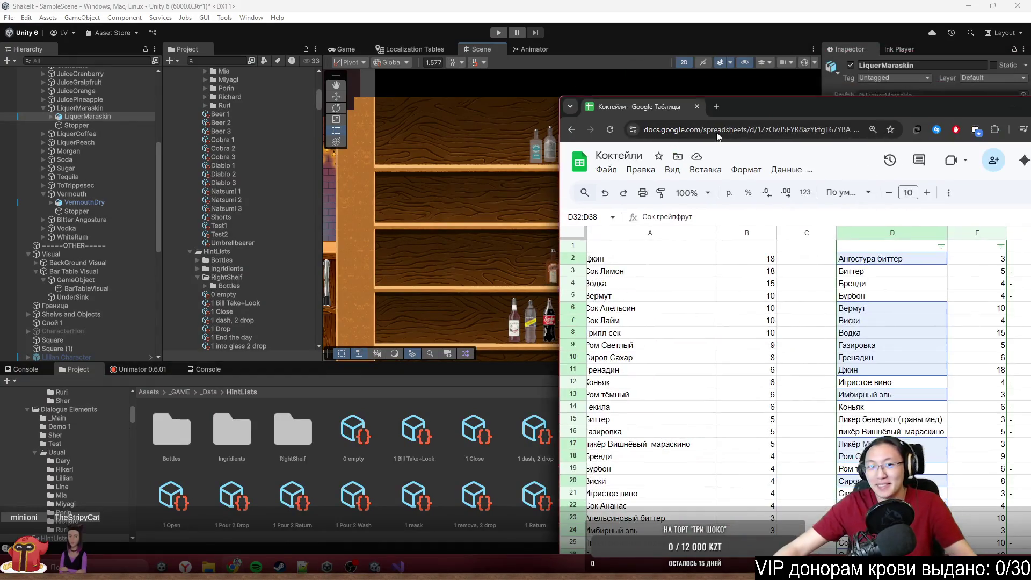
pyautogui.moveTo(917, 97); pyautogui.dragTo(1, 260)
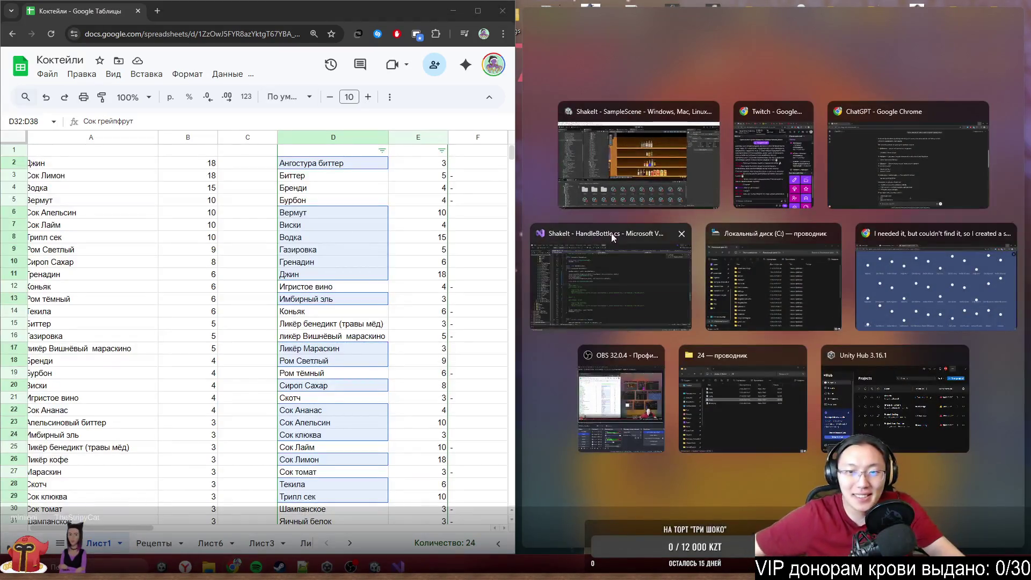
pyautogui.click(645, 192)
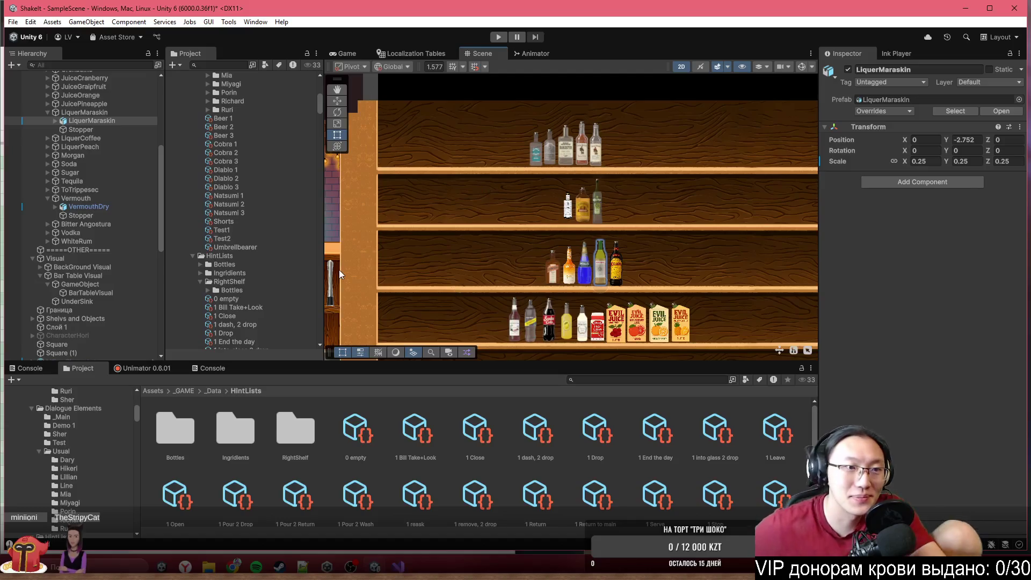
pyautogui.press('super+Down')
pyautogui.moveTo(590, 66)
pyautogui.mouseDown()
pyautogui.moveTo(545, 43)
pyautogui.moveTo(565, 56)
pyautogui.moveTo(1026, 129)
pyautogui.moveTo(1030, 241)
pyautogui.moveTo(783, 4)
pyautogui.moveTo(754, 5)
pyautogui.moveTo(837, 7)
pyautogui.moveTo(298, 39)
pyautogui.moveTo(356, 47)
pyautogui.mouseUp()
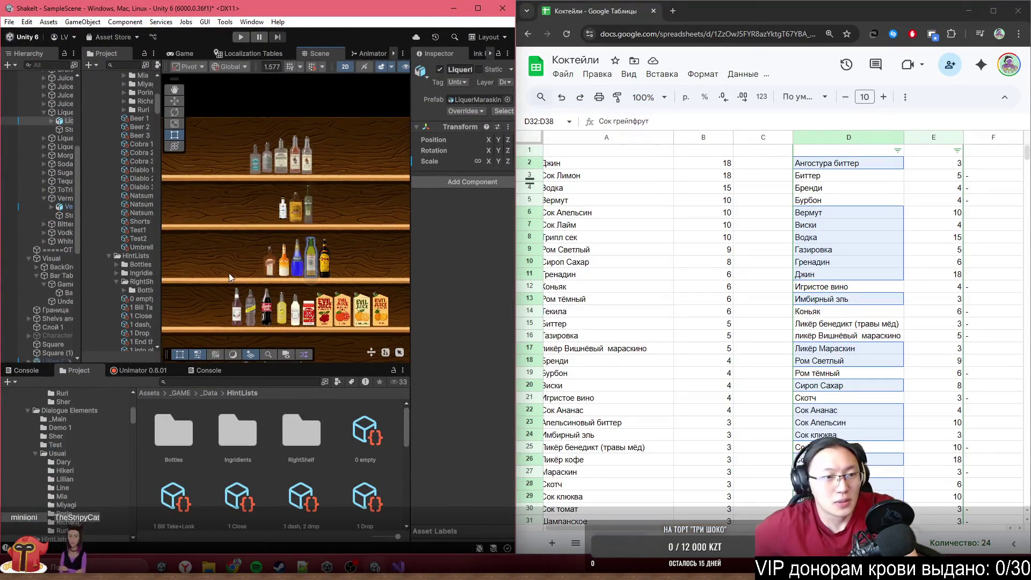
# Step: Move Bitter Angostura to the top of Bottles in the Hierarchy and deactivate it
pyautogui.click(51, 111)
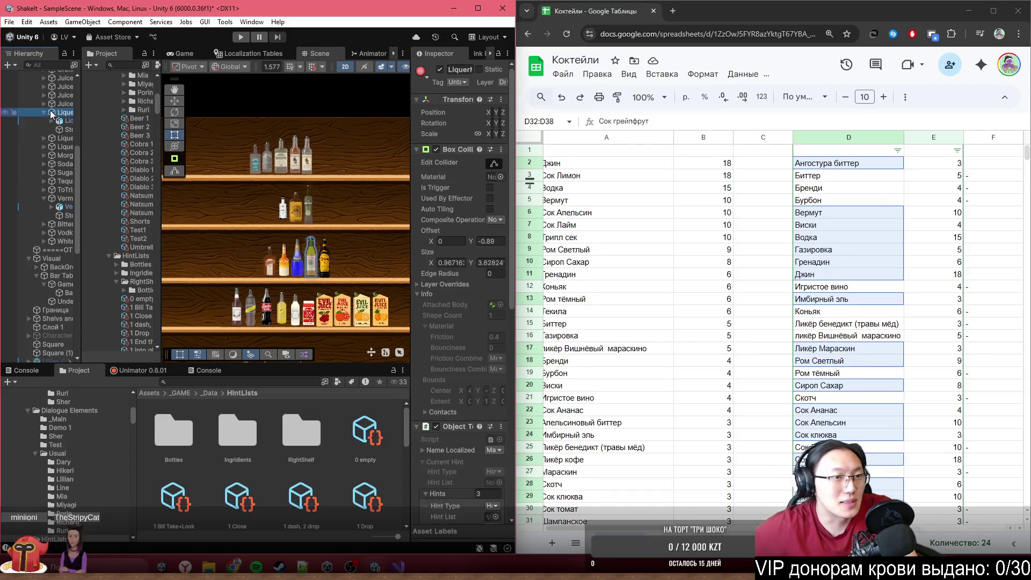
pyautogui.click(44, 112)
pyautogui.scroll(2, 253, 153)
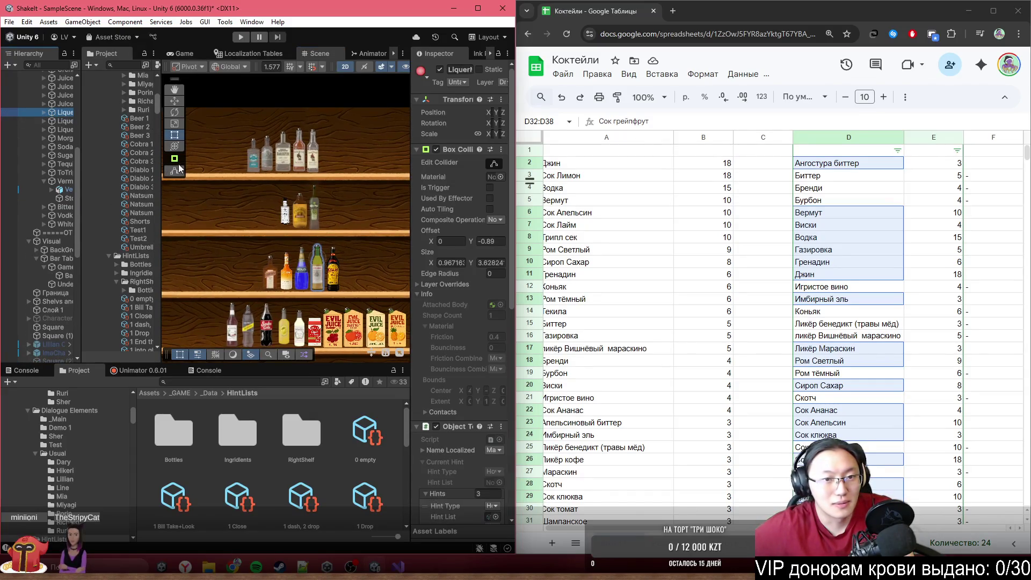
pyautogui.click(248, 150)
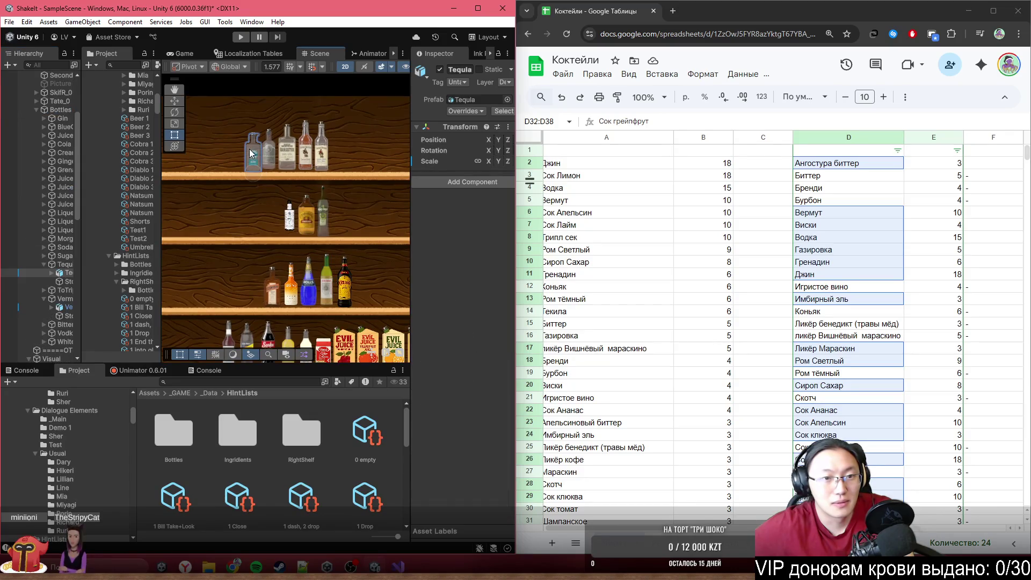
pyautogui.click(43, 265)
pyautogui.moveTo(80, 249); pyautogui.dragTo(145, 253)
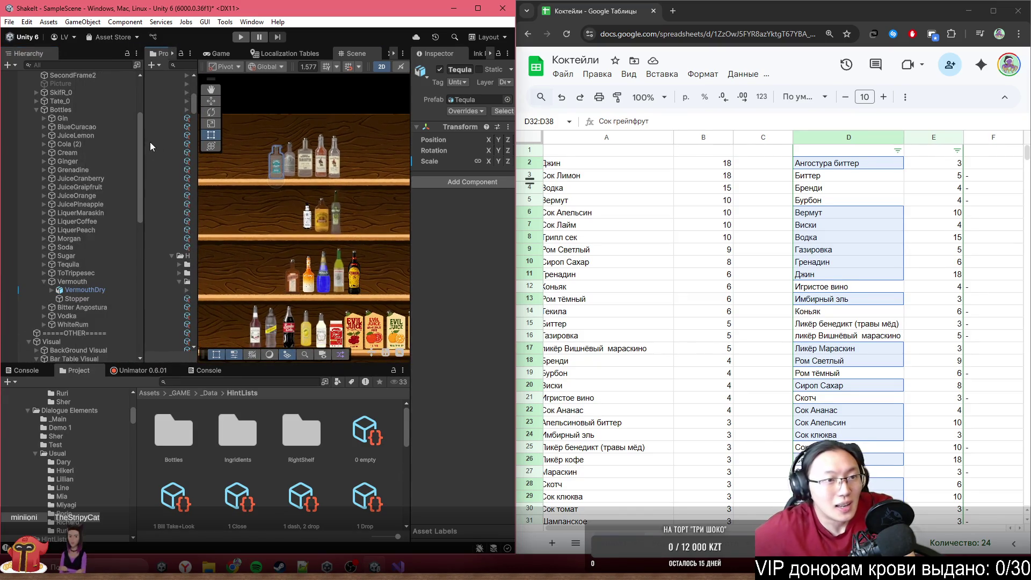
pyautogui.moveTo(75, 307); pyautogui.dragTo(80, 116)
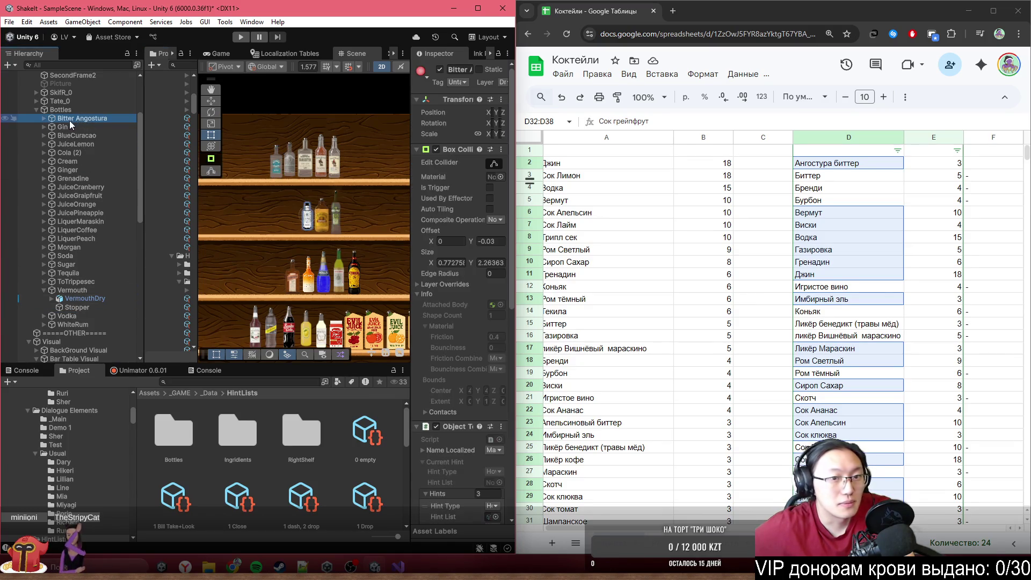
pyautogui.hotkey('alt', 'shift', 'a')
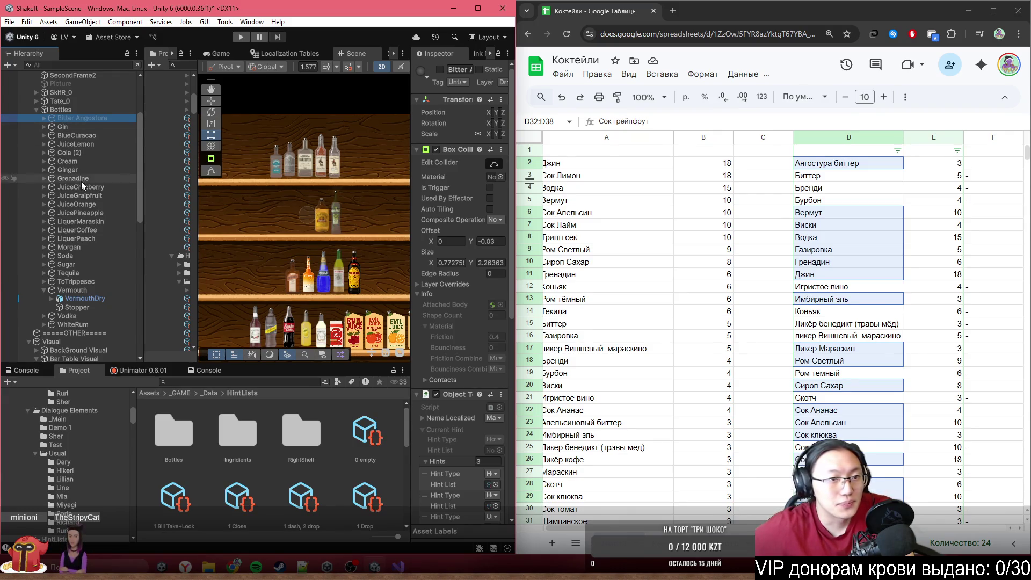
# Step: Select the Vermouth object, then enter '-' in sheet cell F7
pyautogui.click(47, 291)
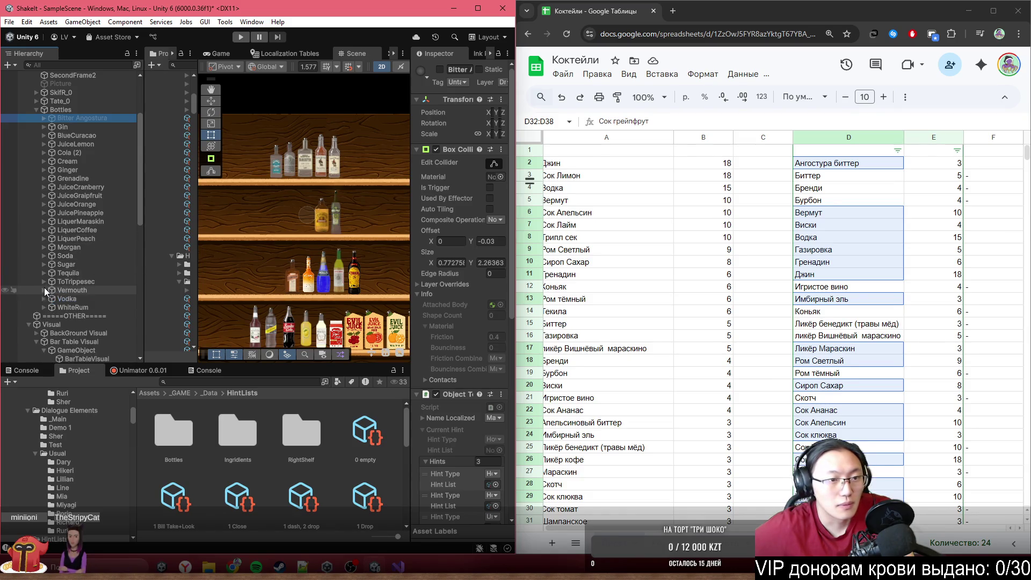
pyautogui.click(67, 290)
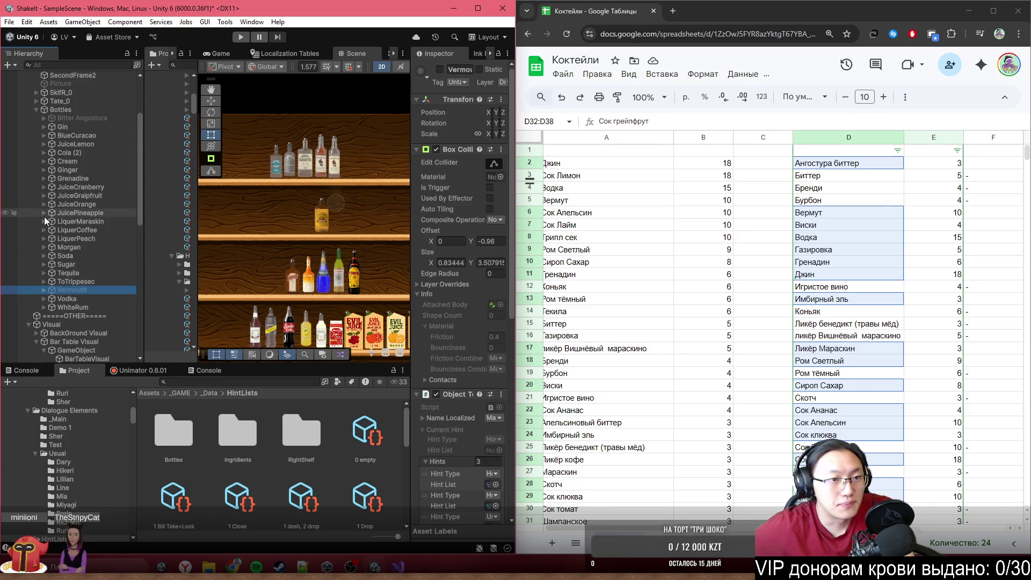
pyautogui.click(985, 225)
pyautogui.write('-')
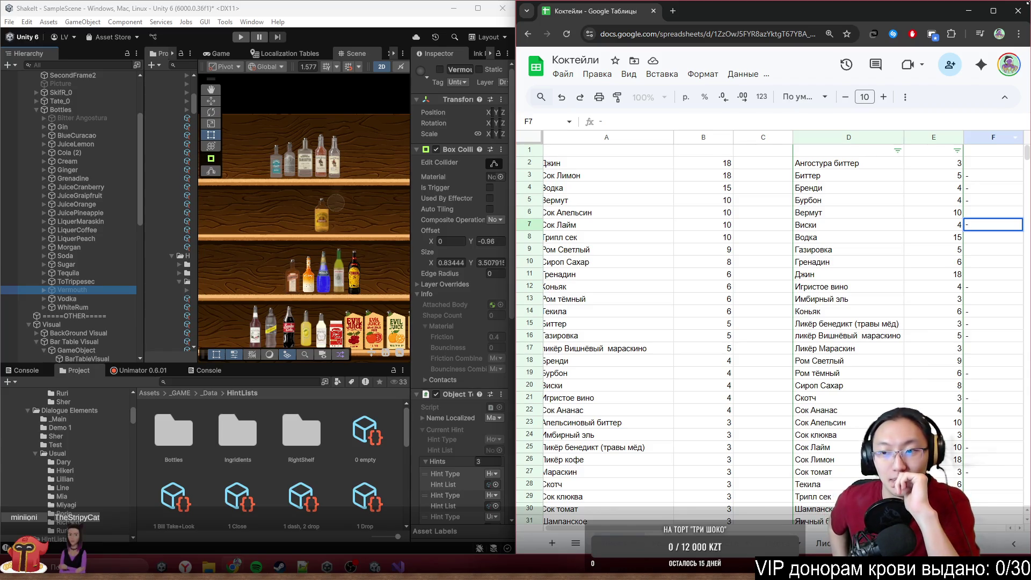
# Step: Re-enable the Bitter Angostura bottle in Unity
pyautogui.click(64, 230)
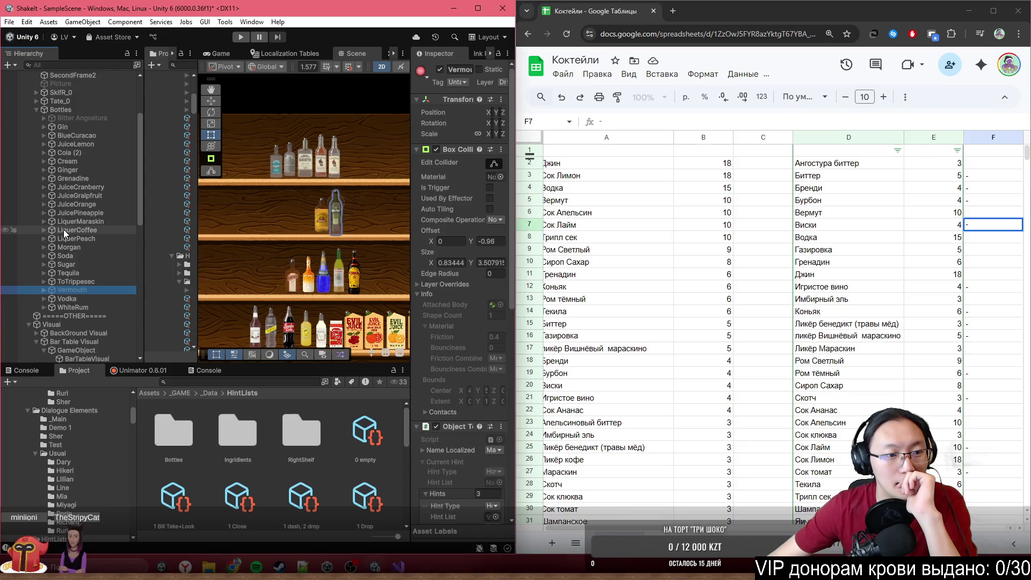
pyautogui.click(77, 117)
pyautogui.hotkey('alt', 'shift', 'a')
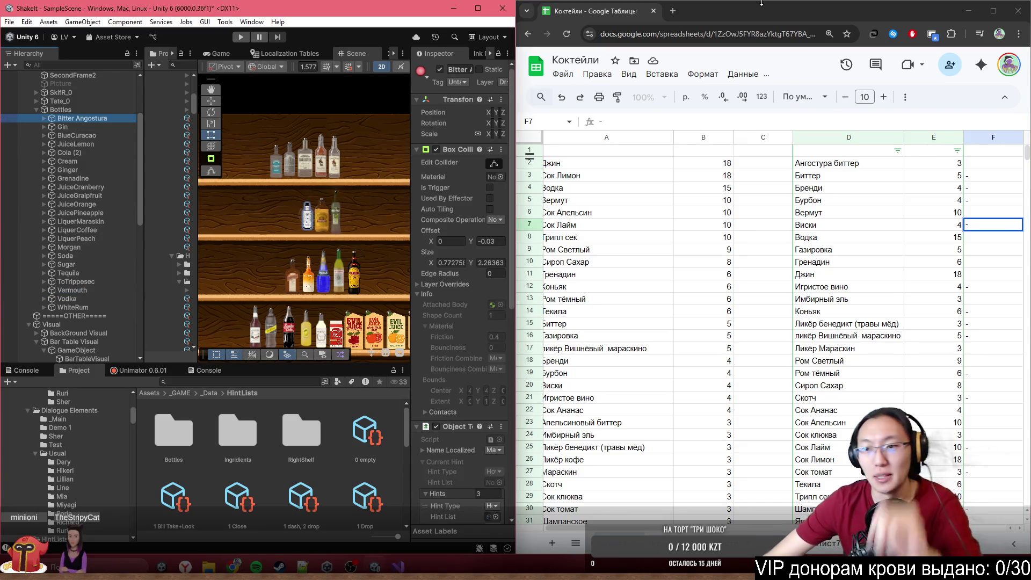
# Step: Select Ангостура биттер and add Вермут, D8–D11, D13, D17–D18, D20, D22–D23 and Текила
pyautogui.click(842, 167)
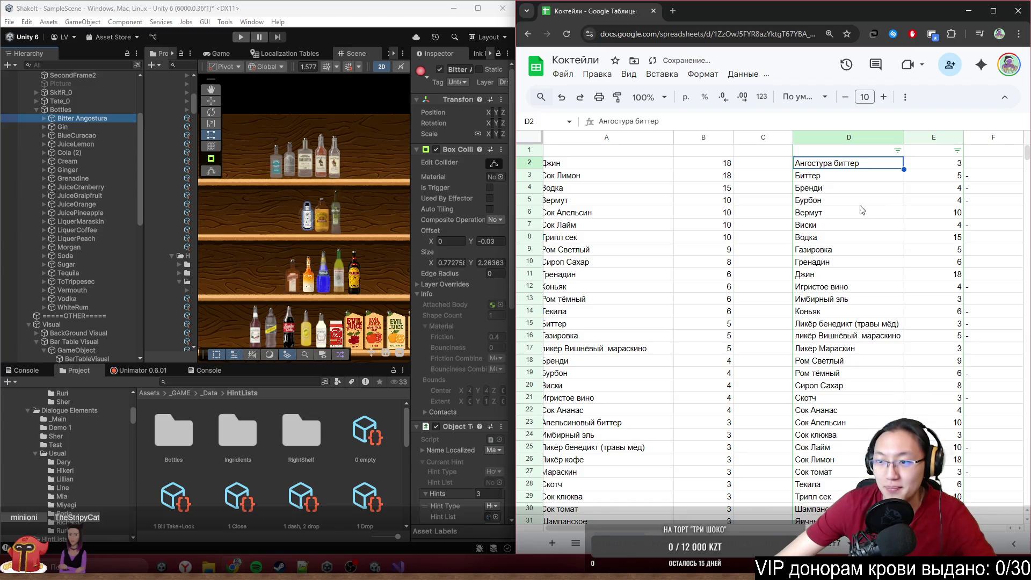
pyautogui.click(854, 205)
pyautogui.press('Up')
pyautogui.press('Up')
pyautogui.press('Up')
pyautogui.keyDown('ctrl'); pyautogui.click(858, 214); pyautogui.keyUp('ctrl')
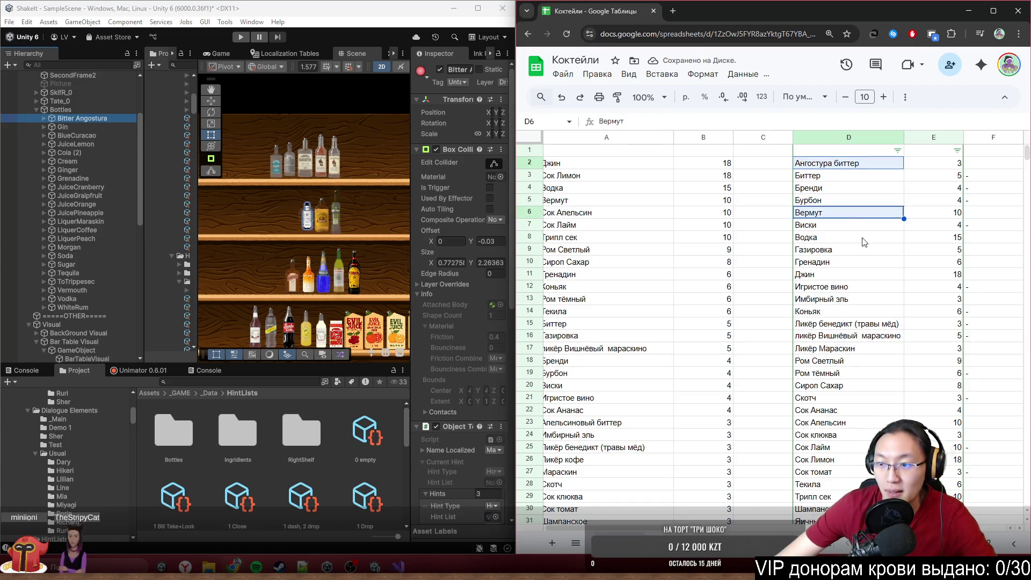
pyautogui.moveTo(866, 239); pyautogui.dragTo(840, 280)
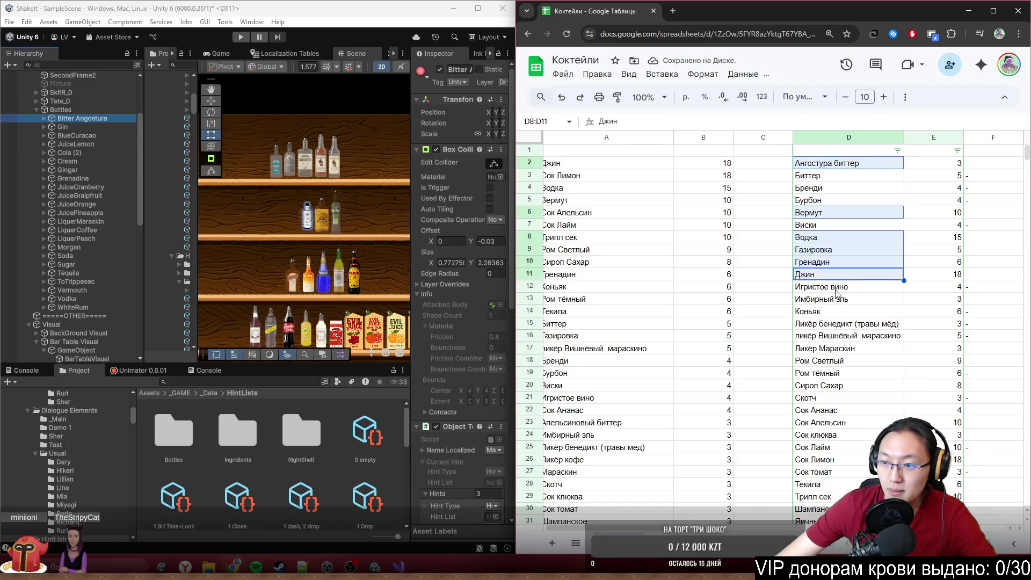
pyautogui.keyDown('ctrl'); pyautogui.click(835, 302); pyautogui.keyUp('ctrl')
pyautogui.moveTo(846, 349); pyautogui.dragTo(849, 371)
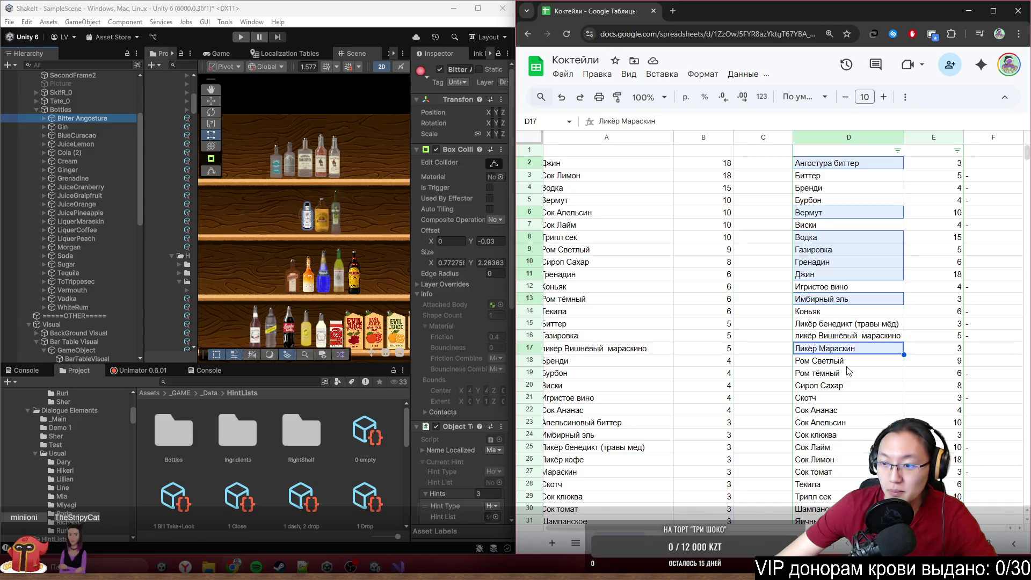
pyautogui.keyDown('ctrl'); pyautogui.click(841, 387); pyautogui.keyUp('ctrl')
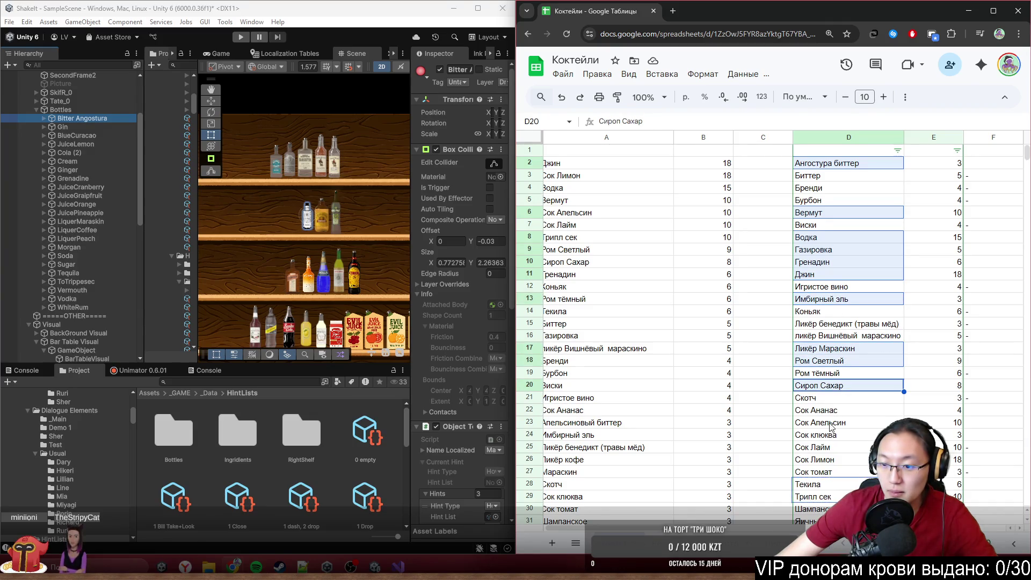
pyautogui.moveTo(831, 410)
pyautogui.mouseDown()
pyautogui.moveTo(844, 429)
pyautogui.moveTo(841, 463)
pyautogui.mouseUp()
pyautogui.keyDown('ctrl'); pyautogui.click(810, 484); pyautogui.keyUp('ctrl')
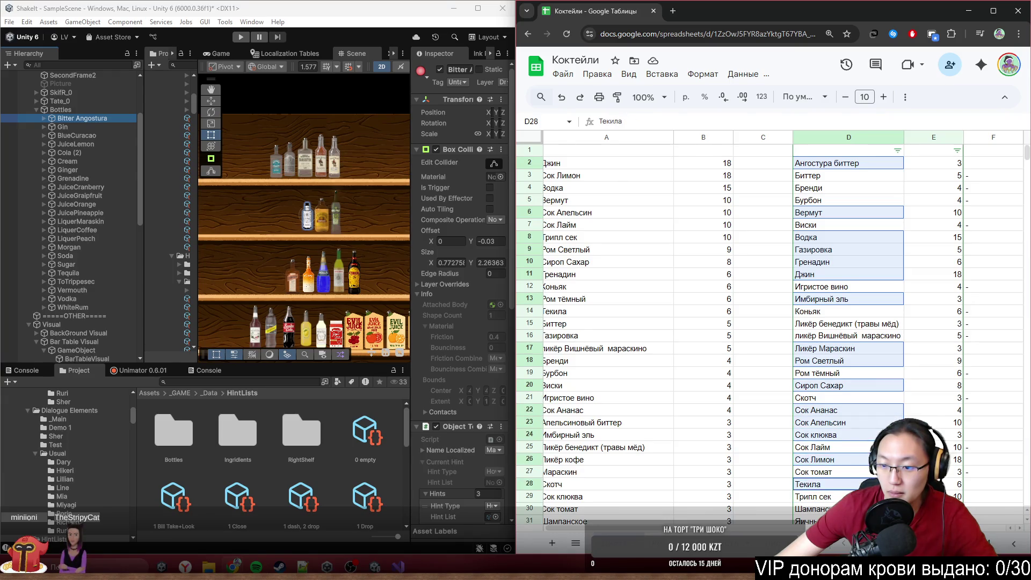
# Step: Add Ром Золотой, Трипл сек and D33–D38 to the selection and copy it
pyautogui.scroll(-5, 886, 282)
pyautogui.keyDown('ctrl'); pyautogui.click(881, 268); pyautogui.keyUp('ctrl')
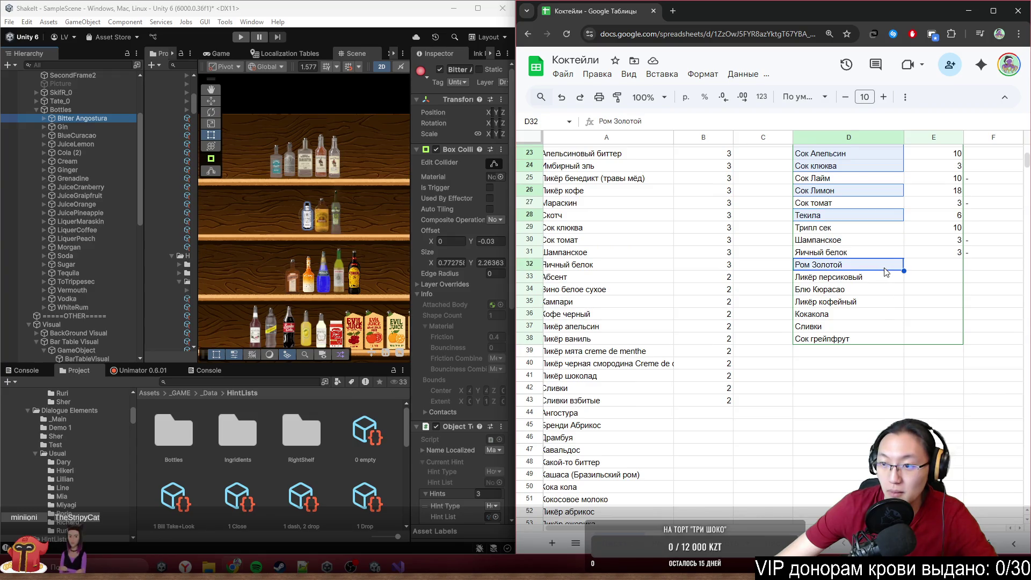
pyautogui.keyDown('ctrl'); pyautogui.click(892, 231); pyautogui.keyUp('ctrl')
pyautogui.keyDown('ctrl'); pyautogui.click(870, 290); pyautogui.keyUp('ctrl')
pyautogui.keyDown('ctrl'); pyautogui.click(870, 277); pyautogui.keyUp('ctrl')
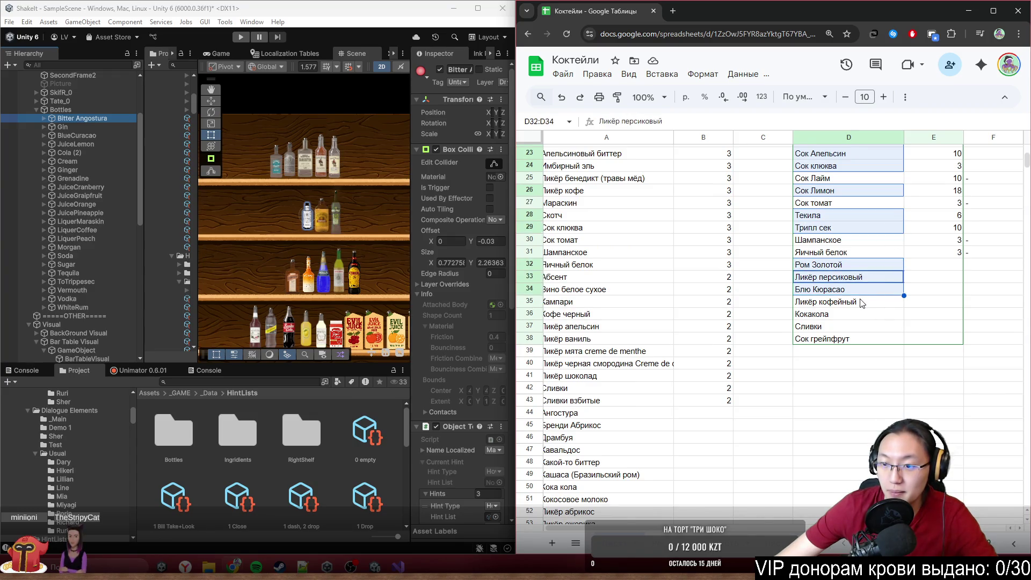
pyautogui.keyDown('ctrl'); pyautogui.click(867, 302); pyautogui.keyUp('ctrl')
pyautogui.keyDown('ctrl'); pyautogui.click(864, 339); pyautogui.keyUp('ctrl')
pyautogui.keyDown('ctrl'); pyautogui.keyDown('shift'); pyautogui.click(863, 320); pyautogui.keyUp('shift'); pyautogui.keyUp('ctrl')
pyautogui.keyDown('ctrl'); pyautogui.click(863, 317); pyautogui.keyUp('ctrl')
pyautogui.hotkey('ctrl', 'c')
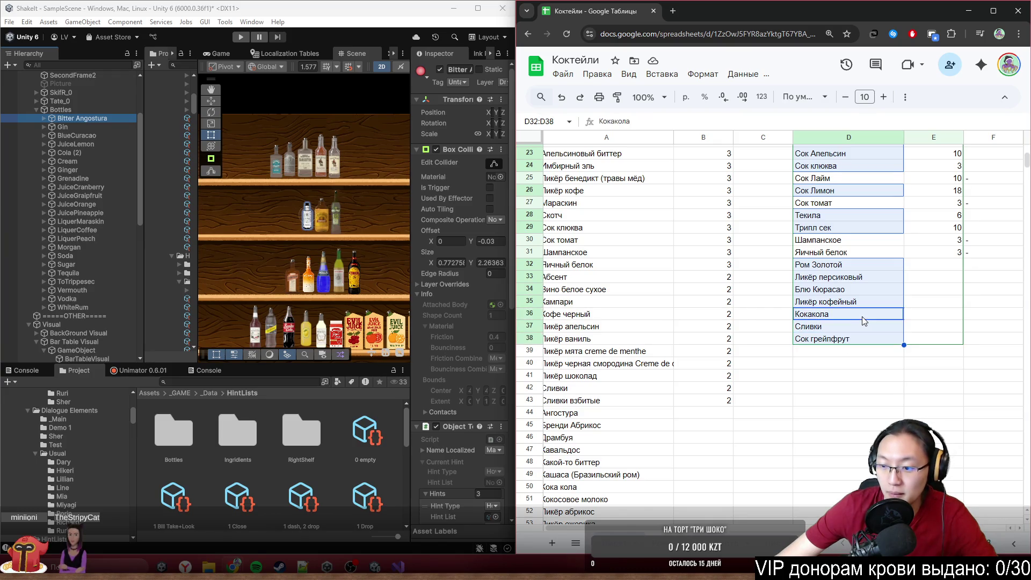
# Step: Open ChatGPT in a new browser tab
pyautogui.click(674, 12)
pyautogui.write('d')
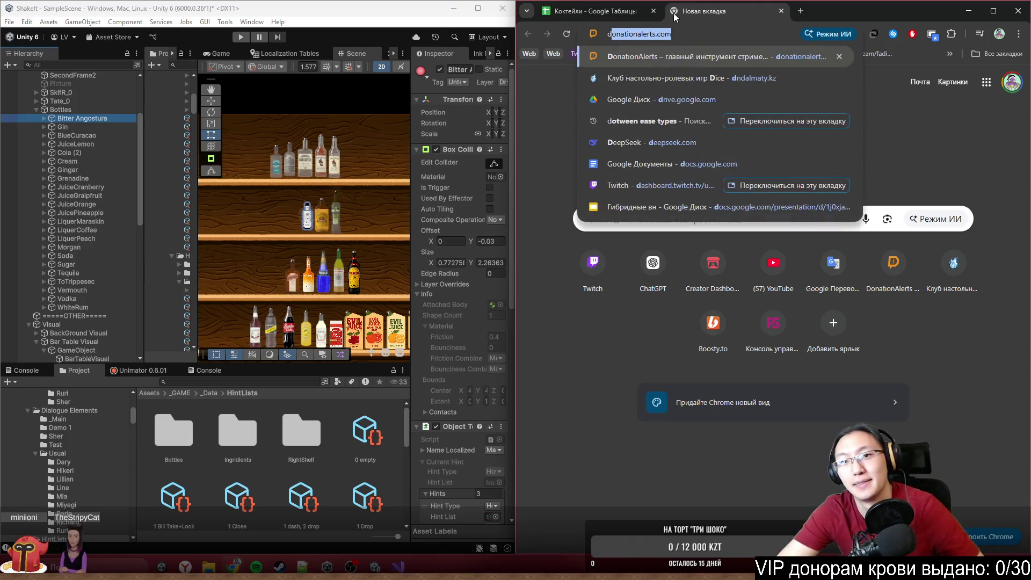
pyautogui.press('BackSpace')
pyautogui.press('BackSpace')
pyautogui.write('cha')
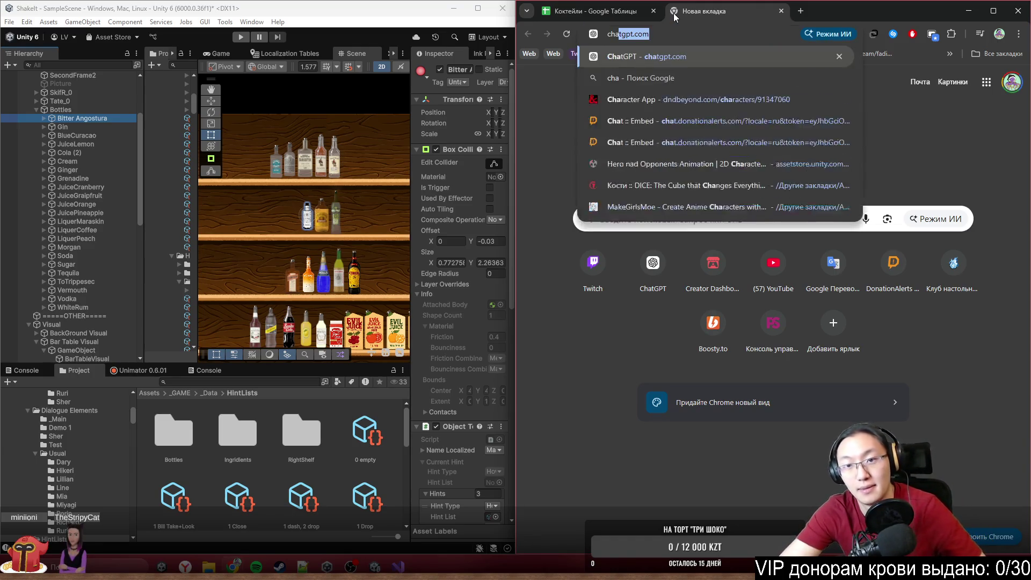
pyautogui.press('Return')
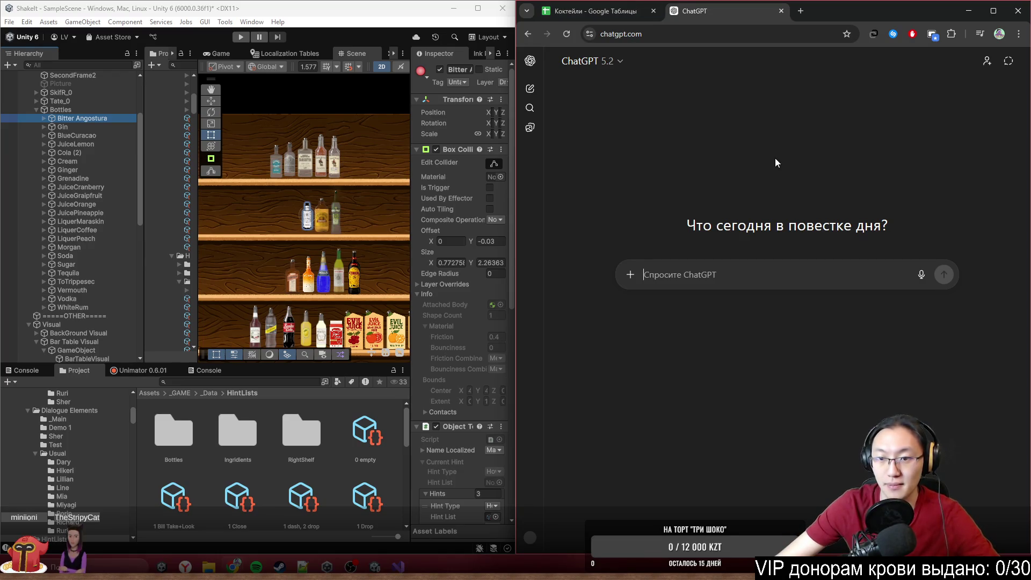
# Step: Paste the ingredient list into the prompt and delete its Ангостура биттер line
pyautogui.hotkey('ctrl', 'v')
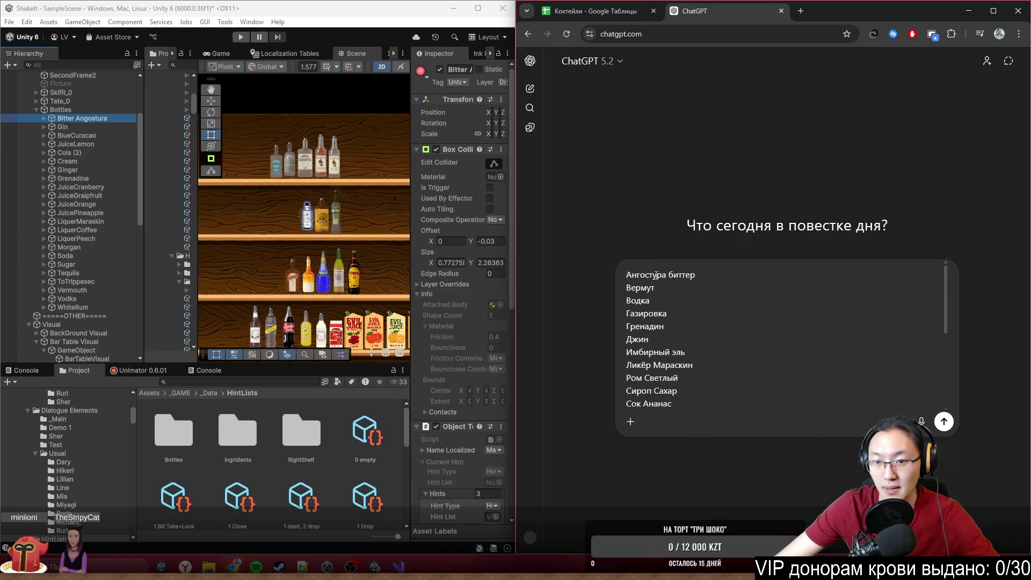
pyautogui.tripleClick(656, 274)
pyautogui.press('BackSpace')
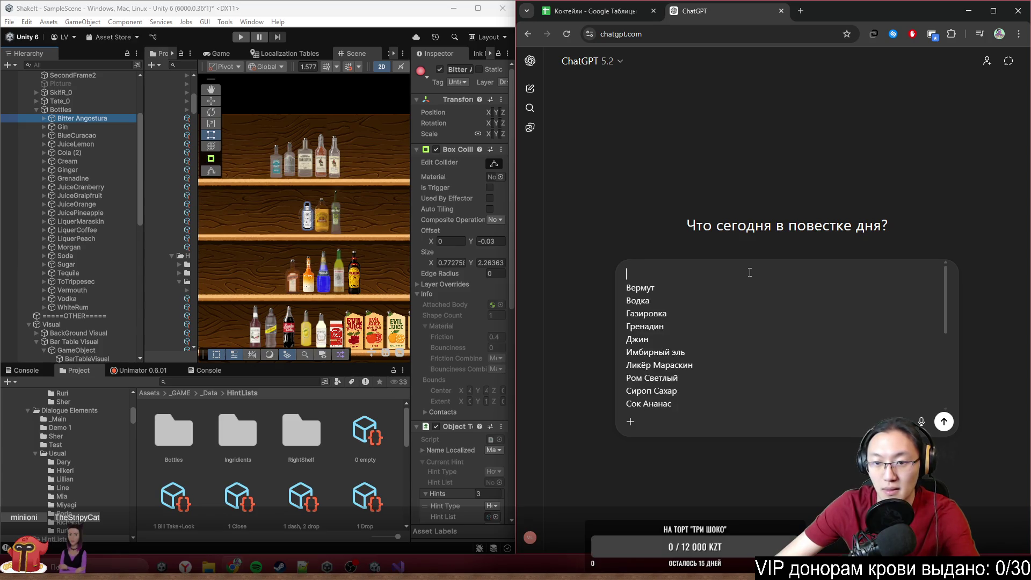
pyautogui.press('Delete')
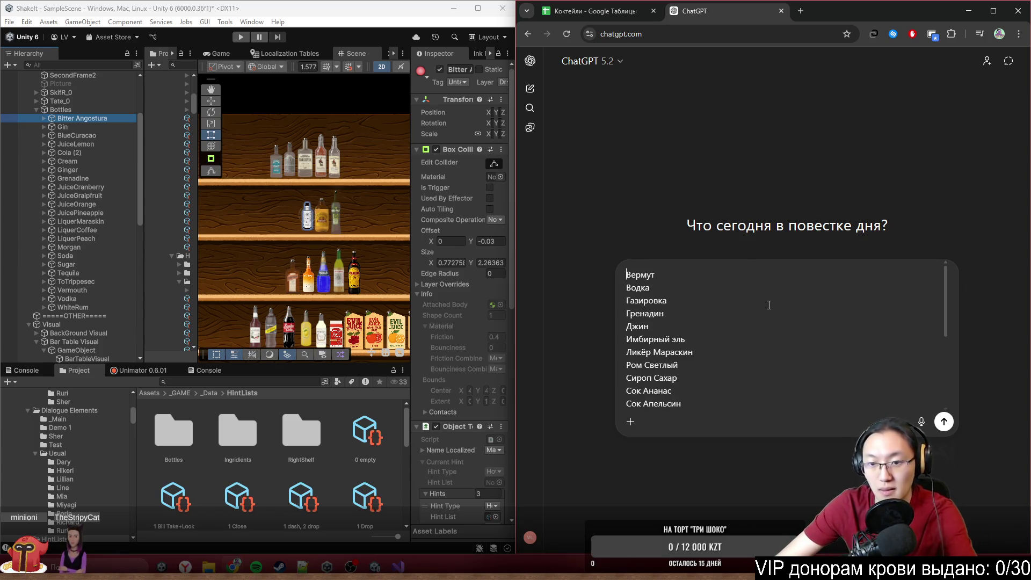
pyautogui.scroll(-5, 792, 353)
# Step: Ask which classic cocktails angostura adds to these ingredients, IBA ones first, then others, and send
pyautogui.click(751, 399)
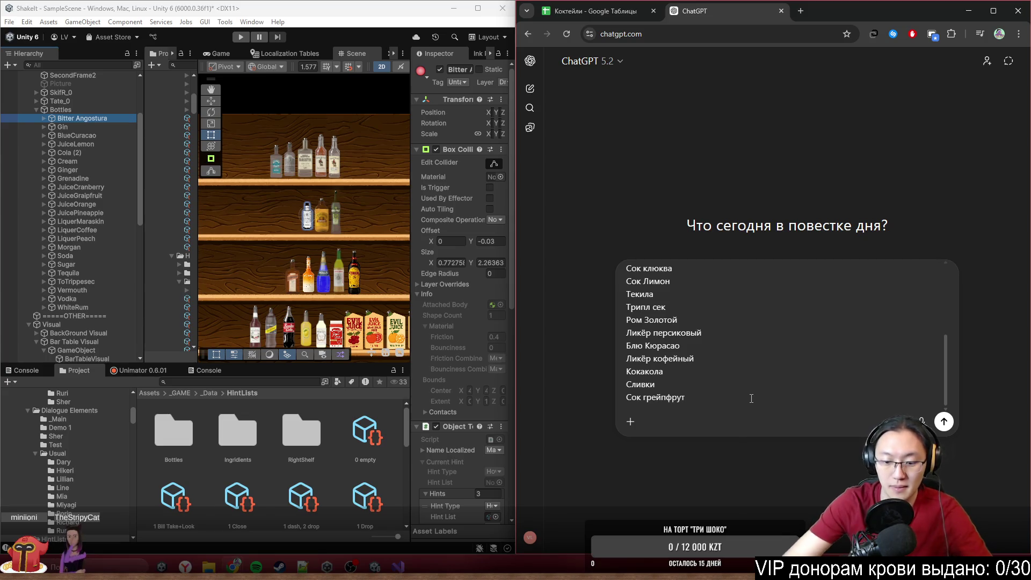
pyautogui.press('Return')
pyautogui.press('Return')
pyautogui.write('Это ')
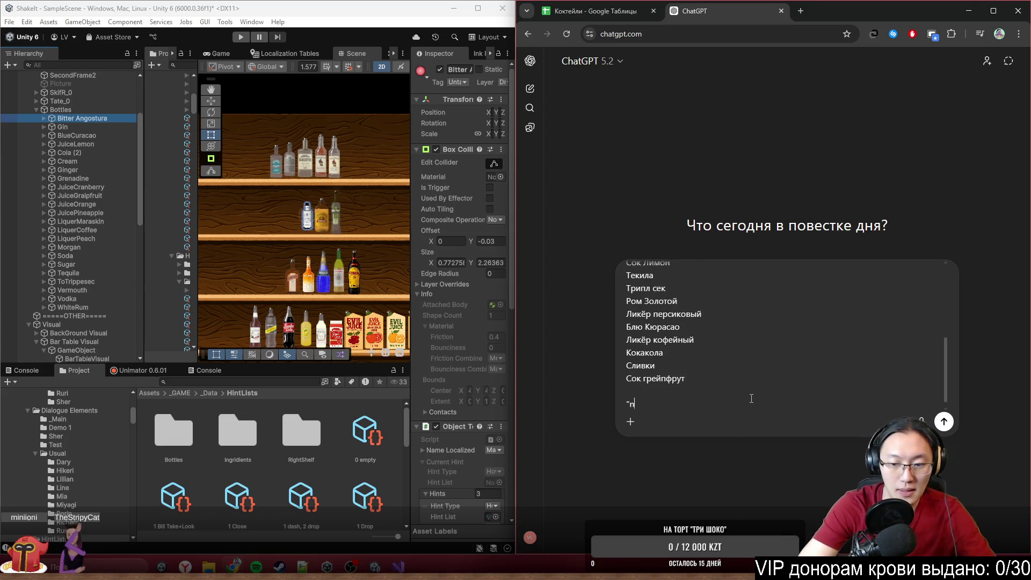
pyautogui.write('и')
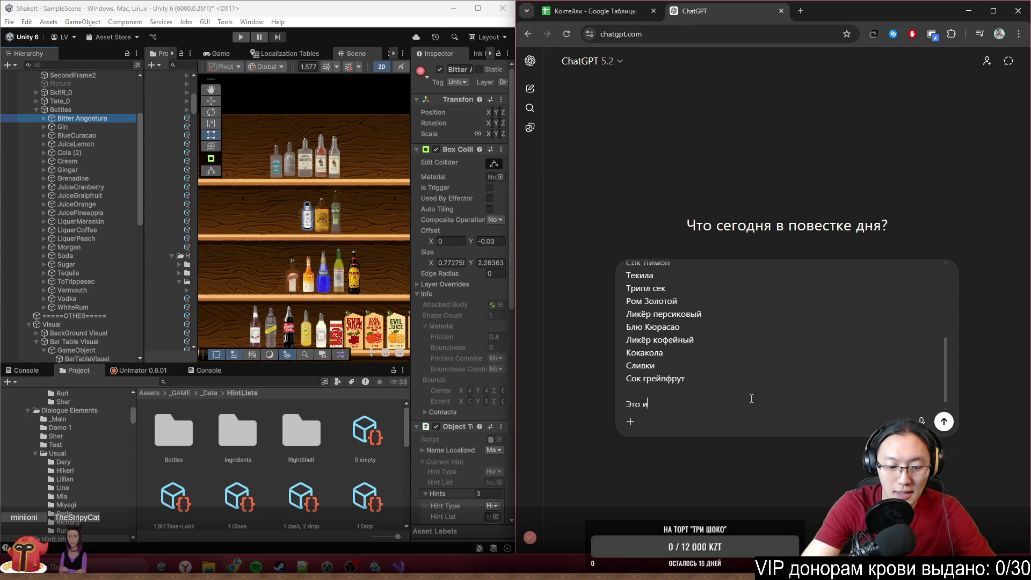
pyautogui.write('нгридиенты в')
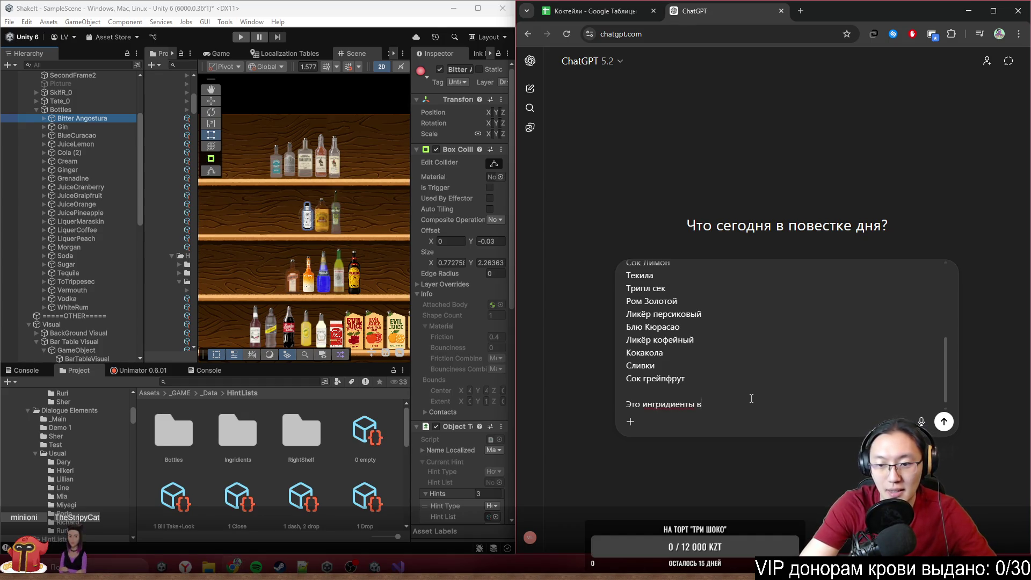
pyautogui.write(' моём баре.')
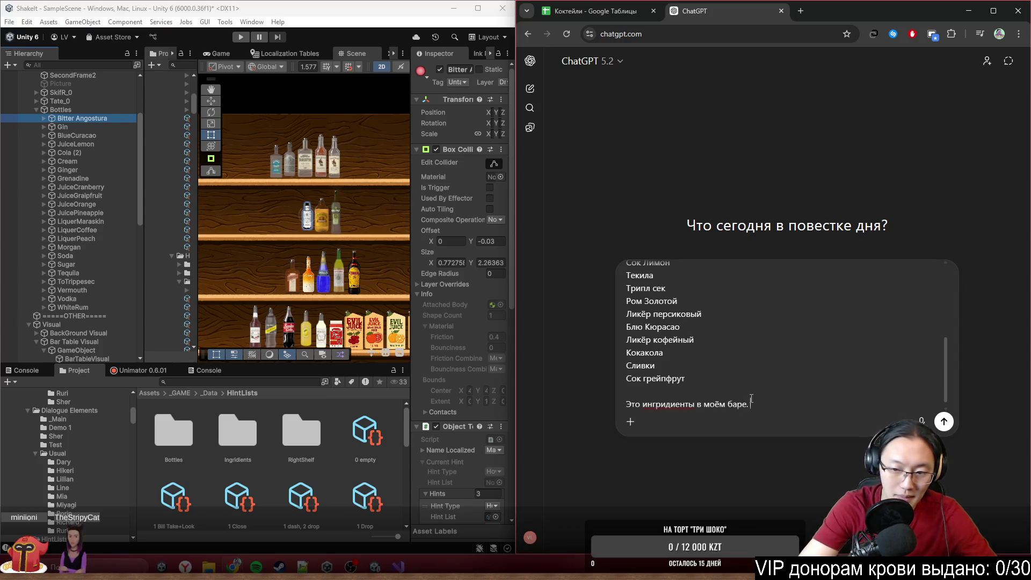
pyautogui.write(' ним догба')
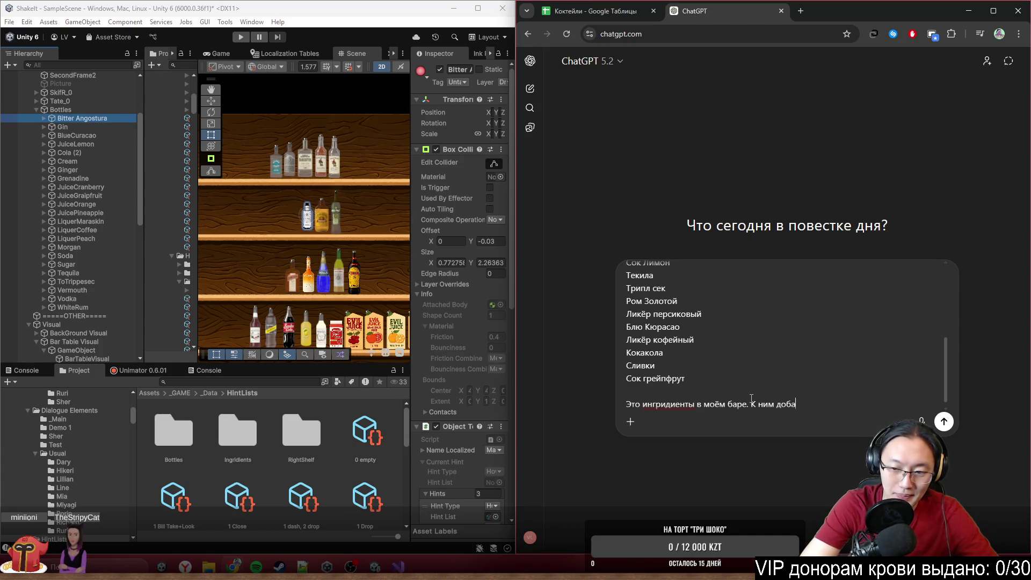
pyautogui.write('вляется биттер ангостура,')
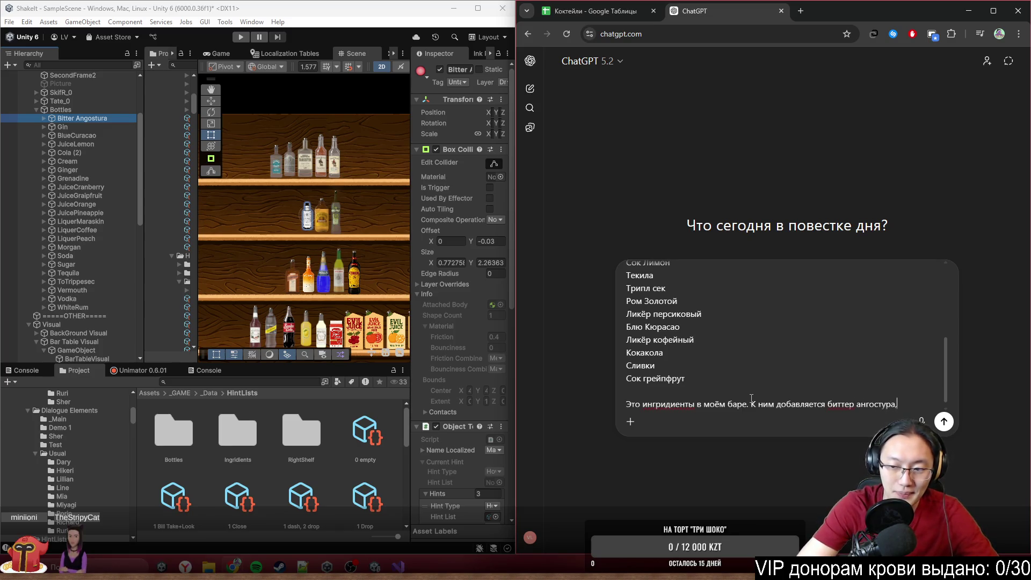
pyautogui.write('вые')
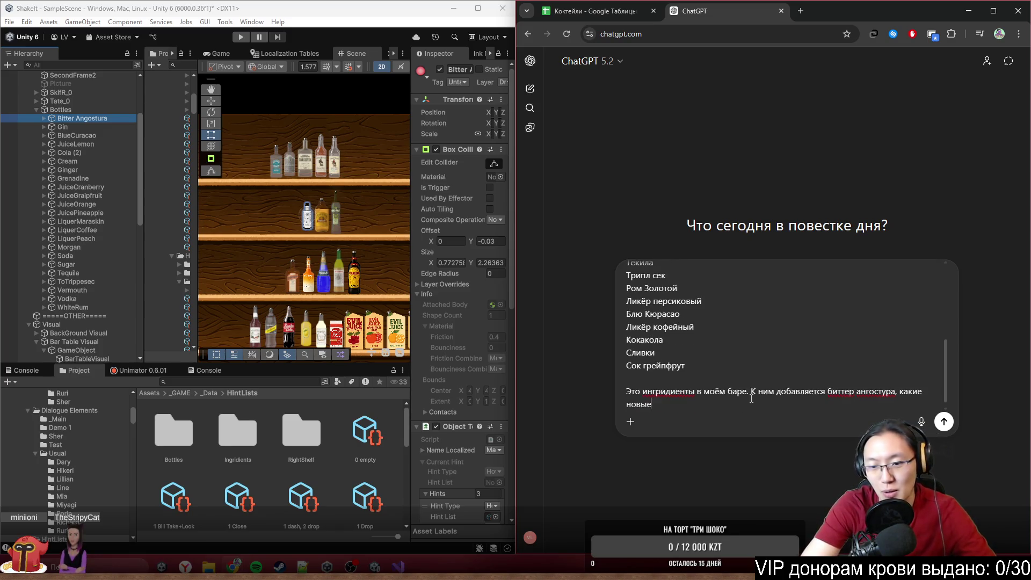
pyautogui.write(' ре')
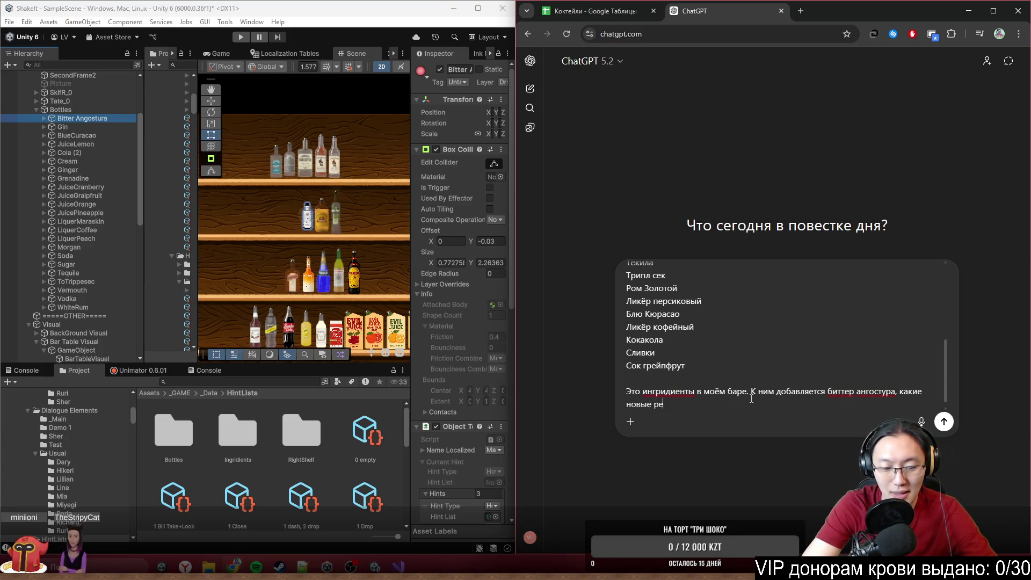
pyautogui.write('цеплас')
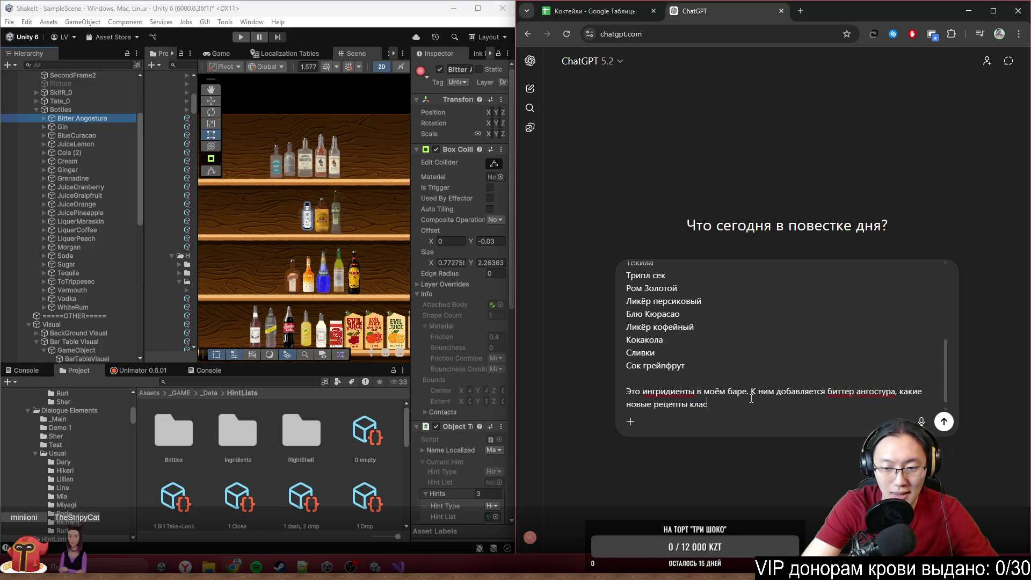
pyautogui.write('сическикок')
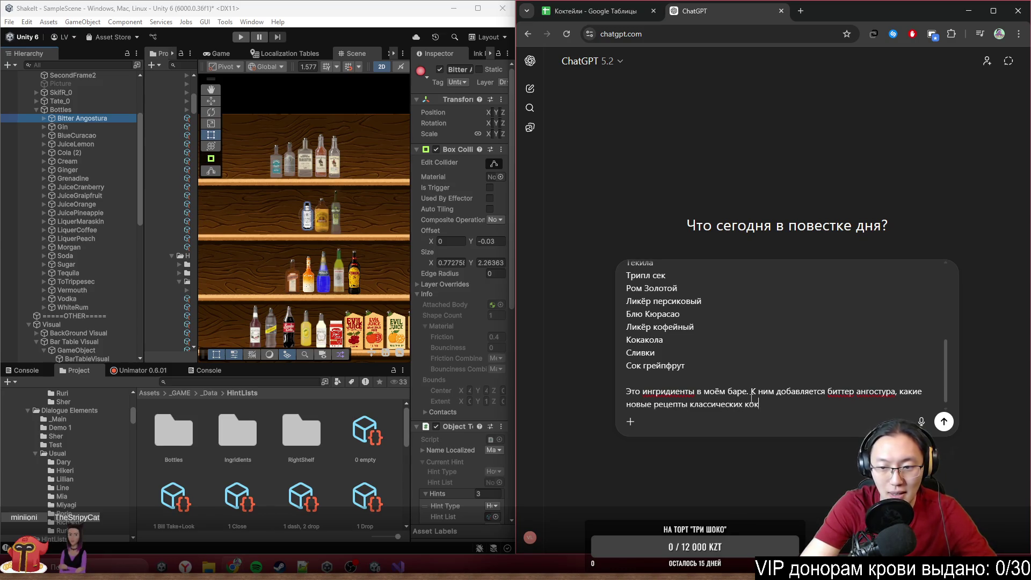
pyautogui.write('ейлей м')
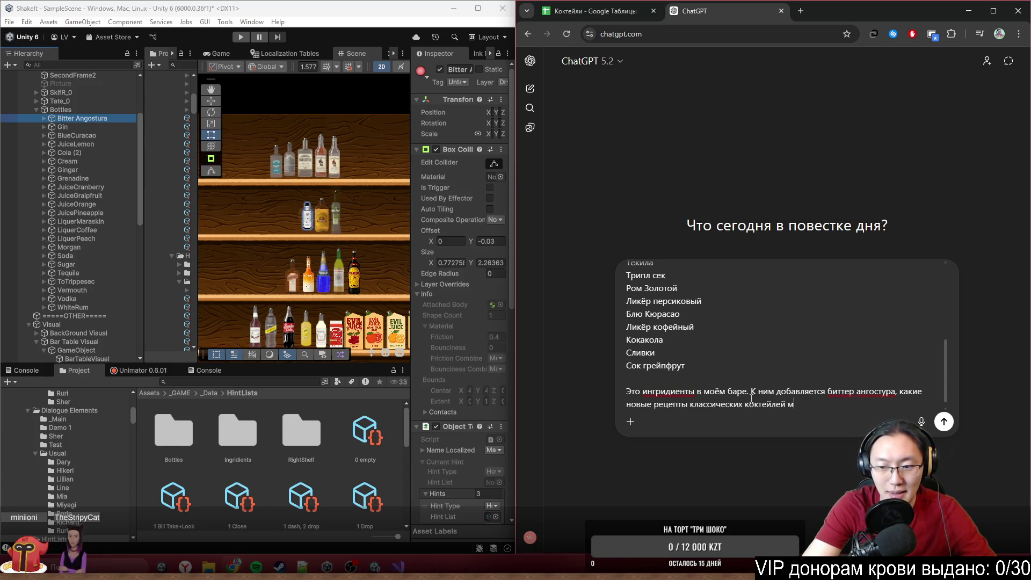
pyautogui.press('BackSpace')
pyautogui.write('добавляет')
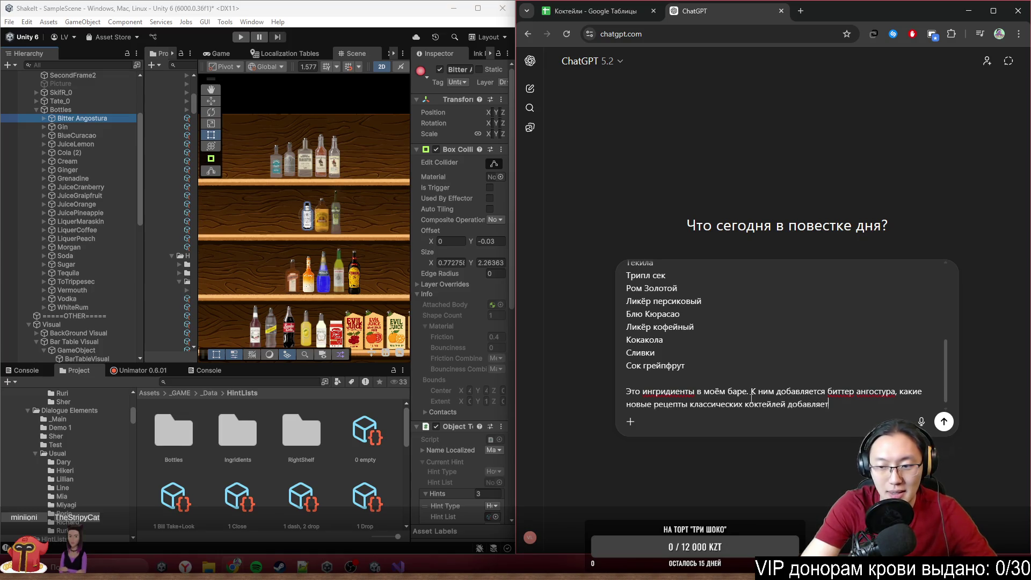
pyautogui.hotkey('shift', 'Return')
pyautogui.hotkey('shift', 'Return')
pyautogui.write('На')
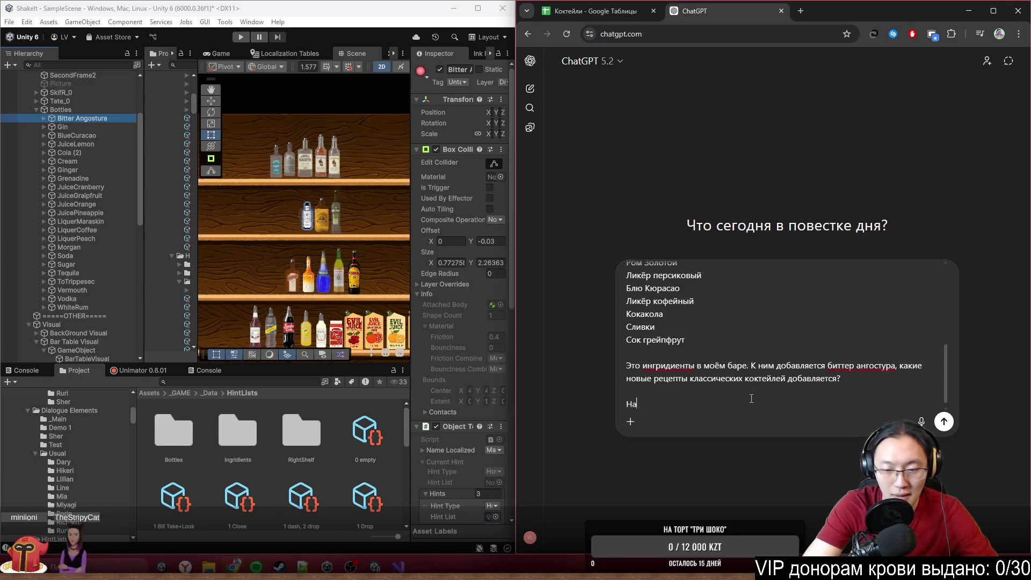
pyautogui.write('чни с тех')
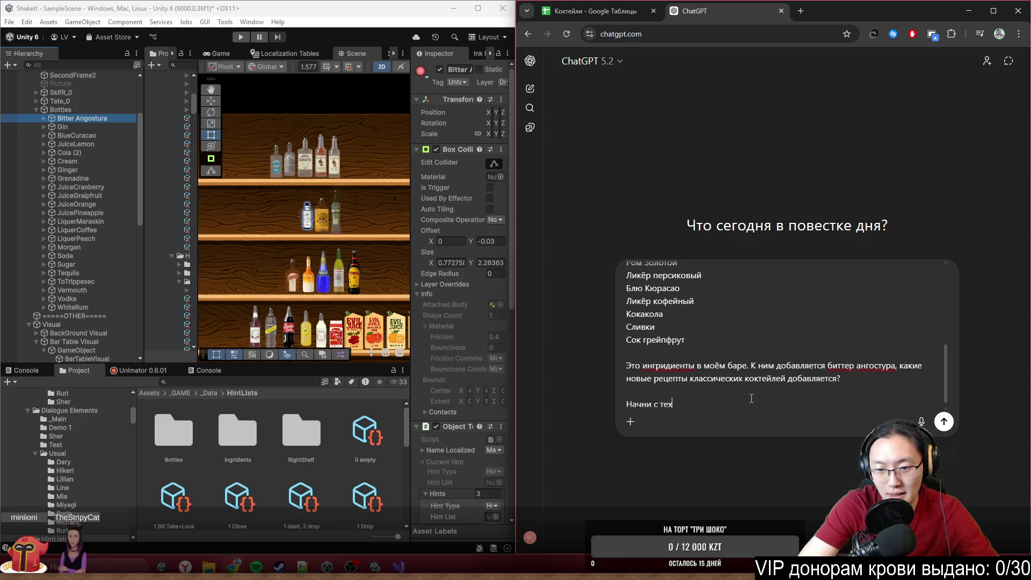
pyautogui.write(', которые е')
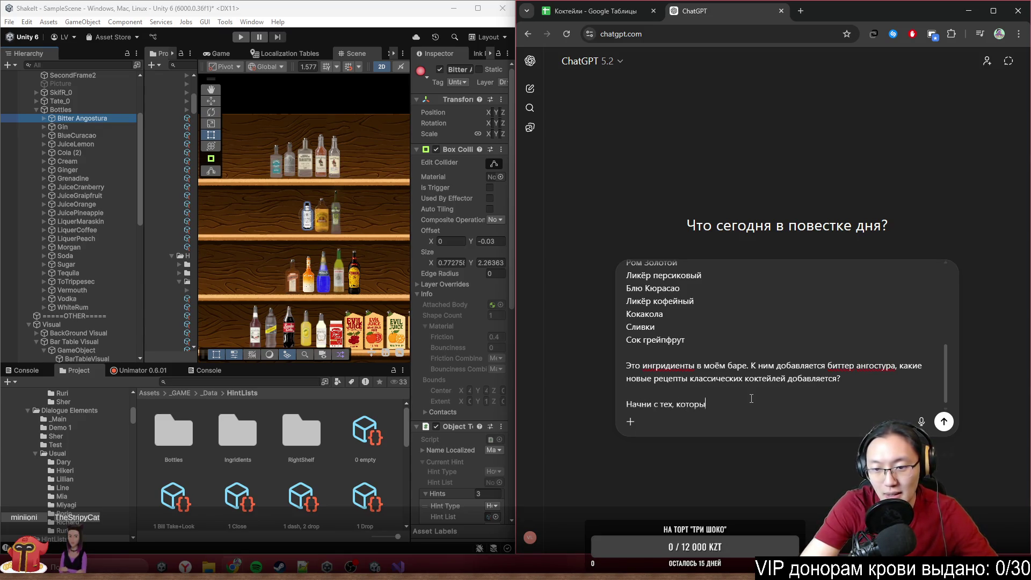
pyautogui.write('сть в')
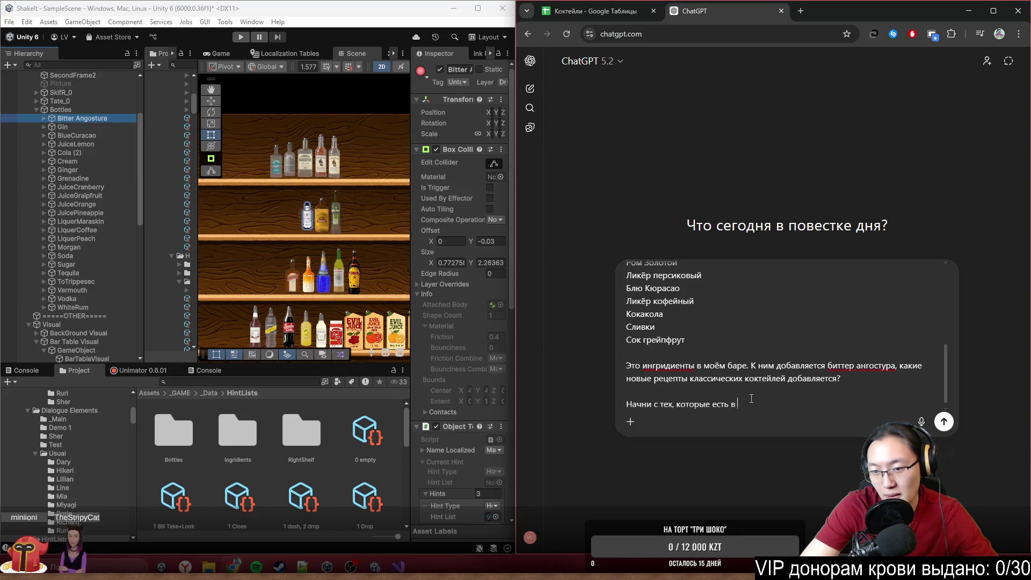
pyautogui.write('Междуна')
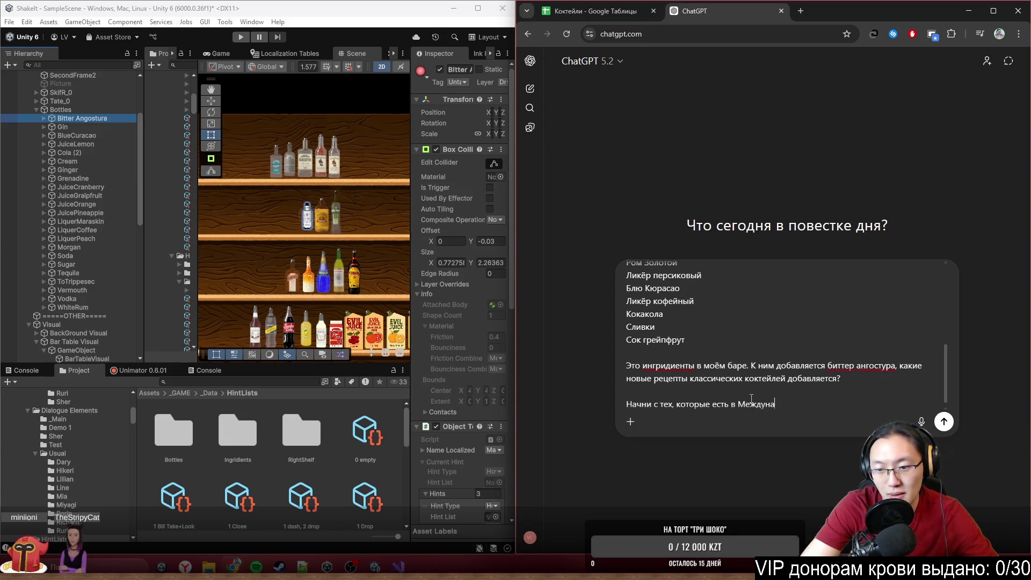
pyautogui.hotkey('ctrl', 'BackSpace')
pyautogui.write('IBA,')
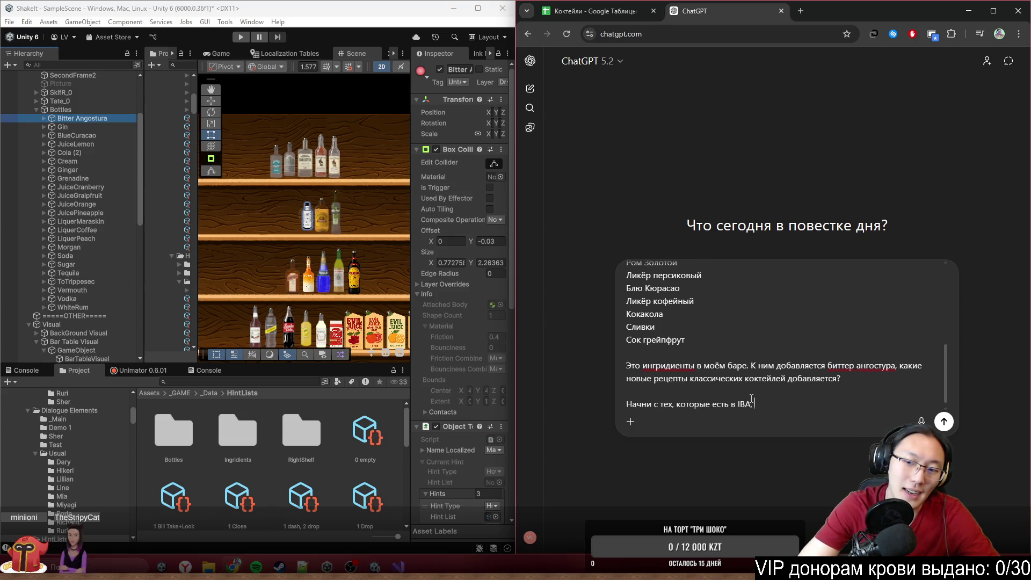
pyautogui.write(';')
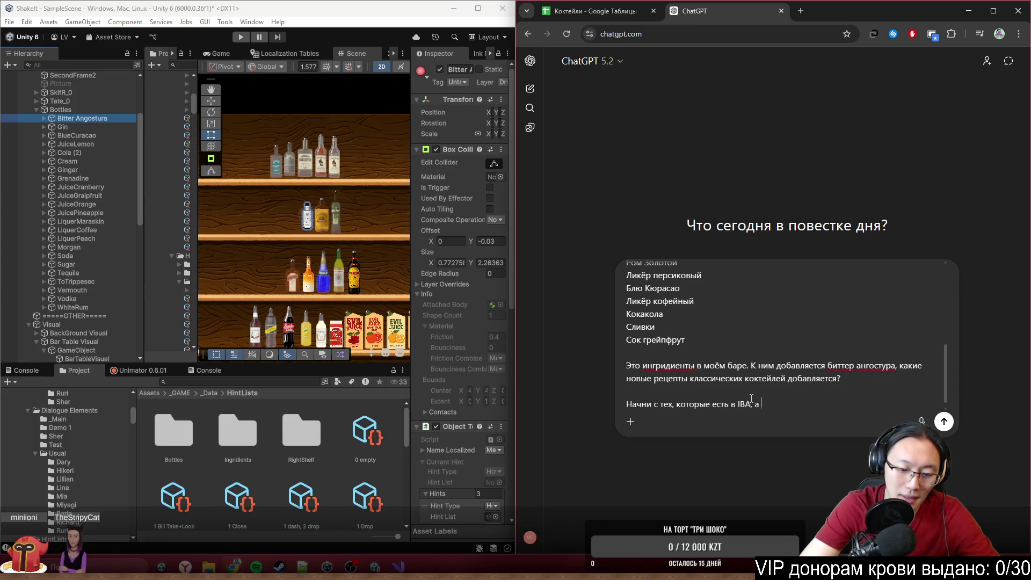
pyautogui.write('п')
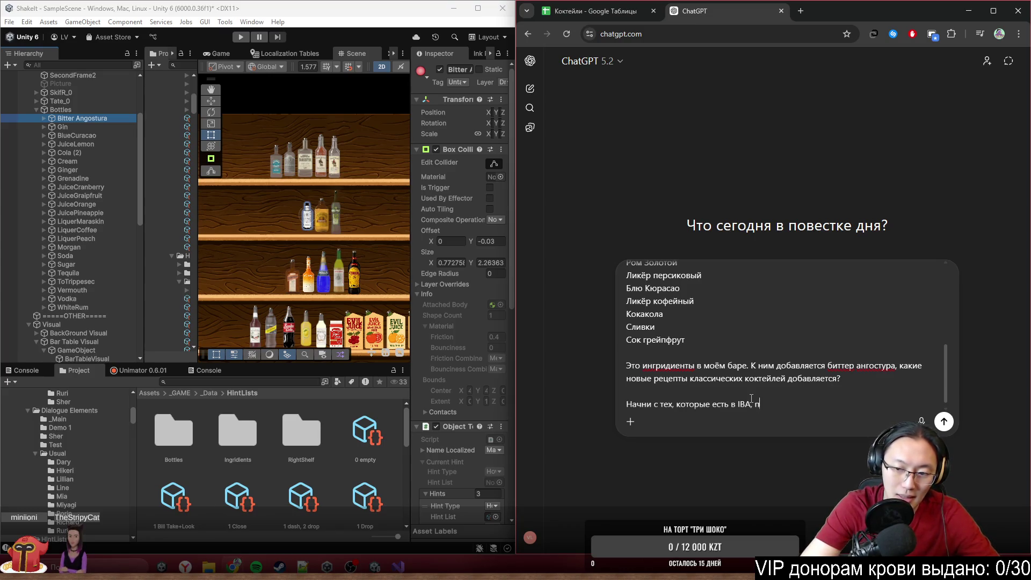
pyautogui.write('оотом классику')
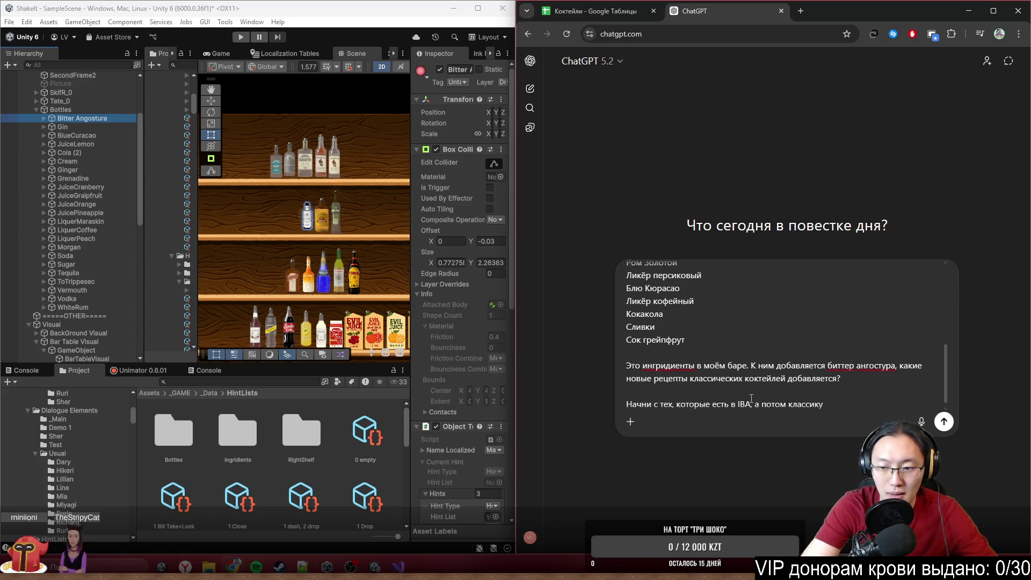
pyautogui.write('которой там ')
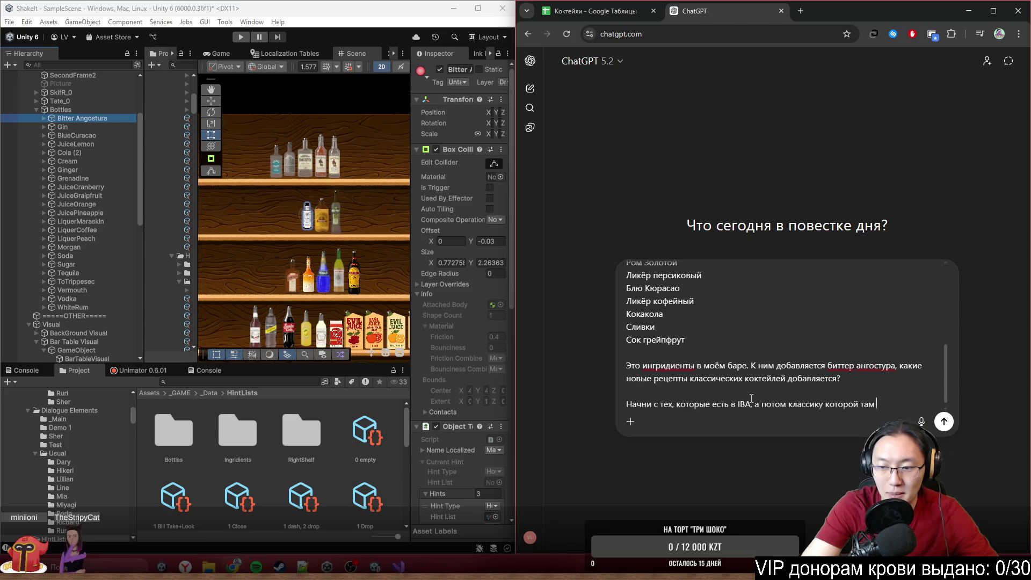
pyautogui.write('нет\\')
pyautogui.press('Return')
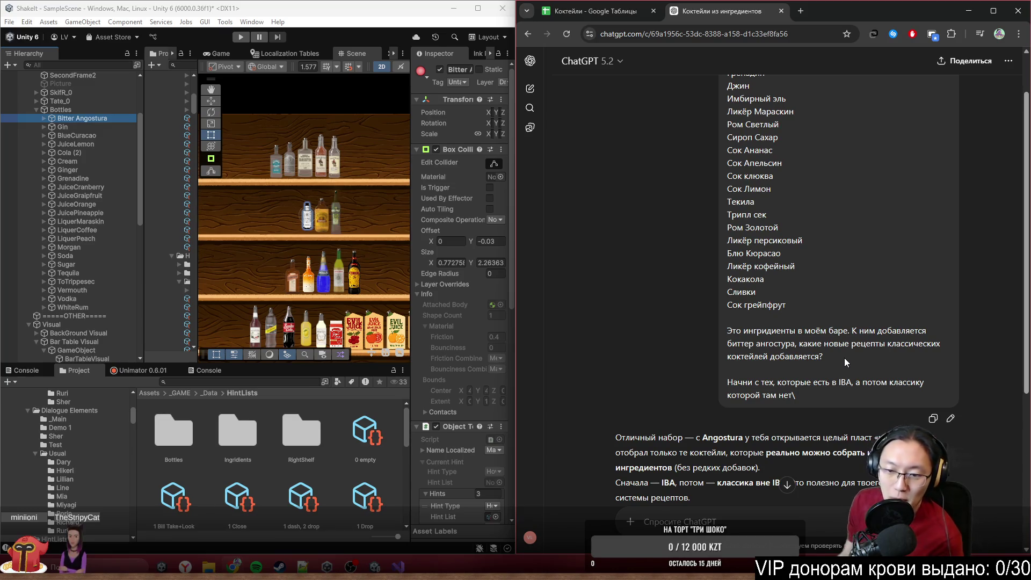
# Step: Scroll through the cocktail reply and clear an accidental text selection
pyautogui.scroll(-3, 690, 298)
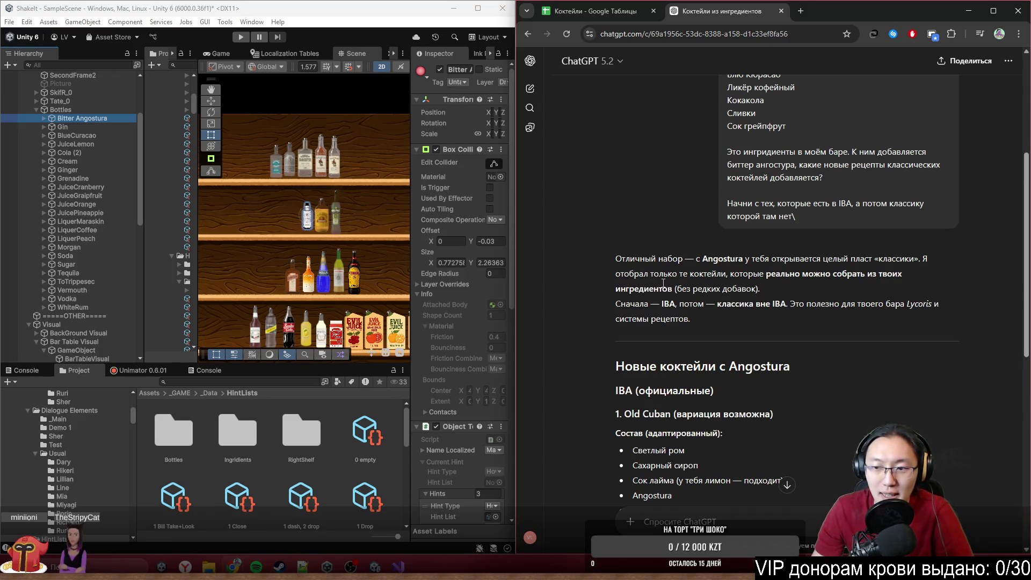
pyautogui.scroll(-3, 705, 327)
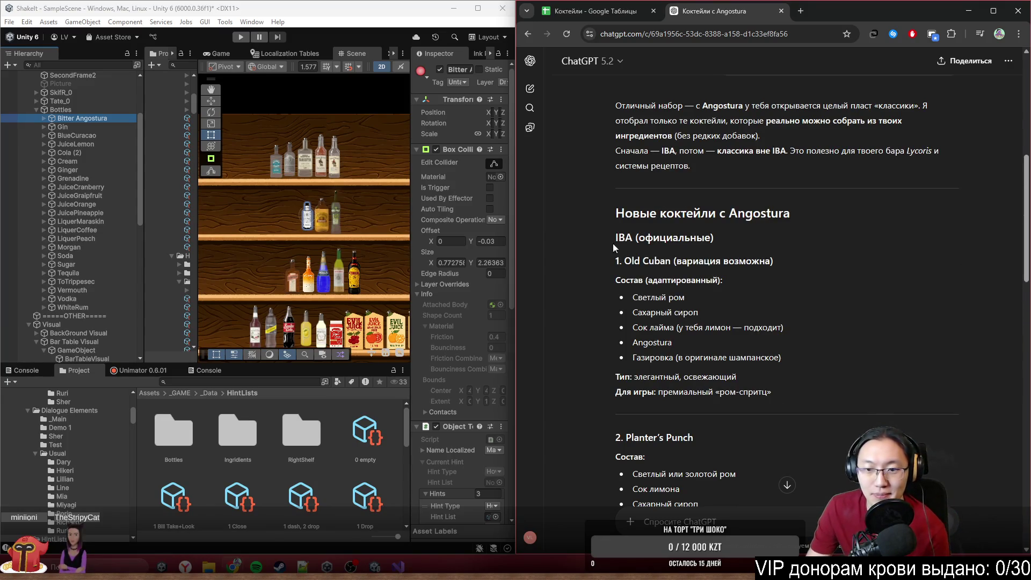
pyautogui.scroll(-2, 625, 311)
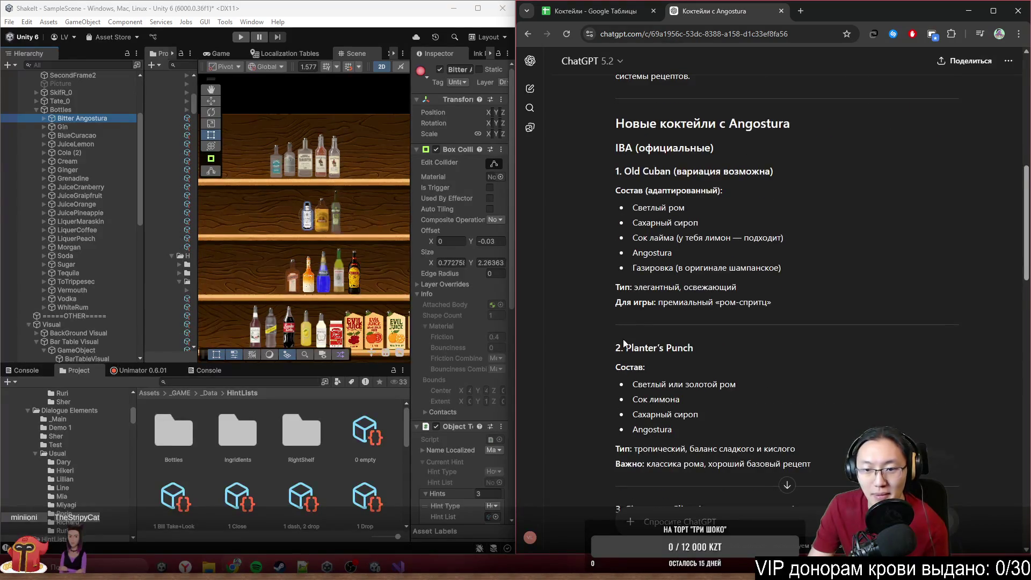
pyautogui.moveTo(624, 347); pyautogui.dragTo(670, 380)
pyautogui.click(676, 370)
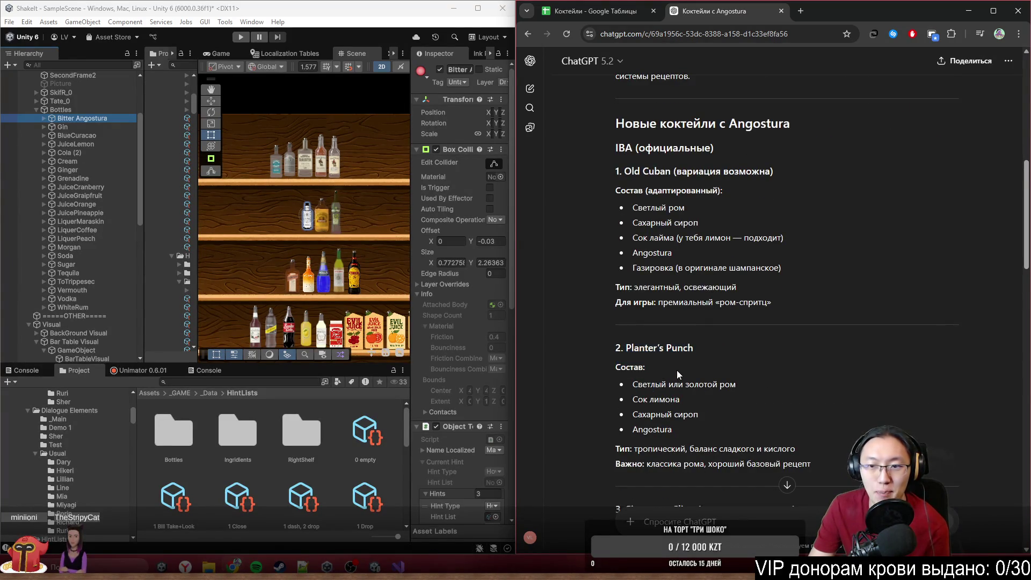
# Step: Select the whole cocktail reply text and open a new Google tab
pyautogui.scroll(-3, 676, 369)
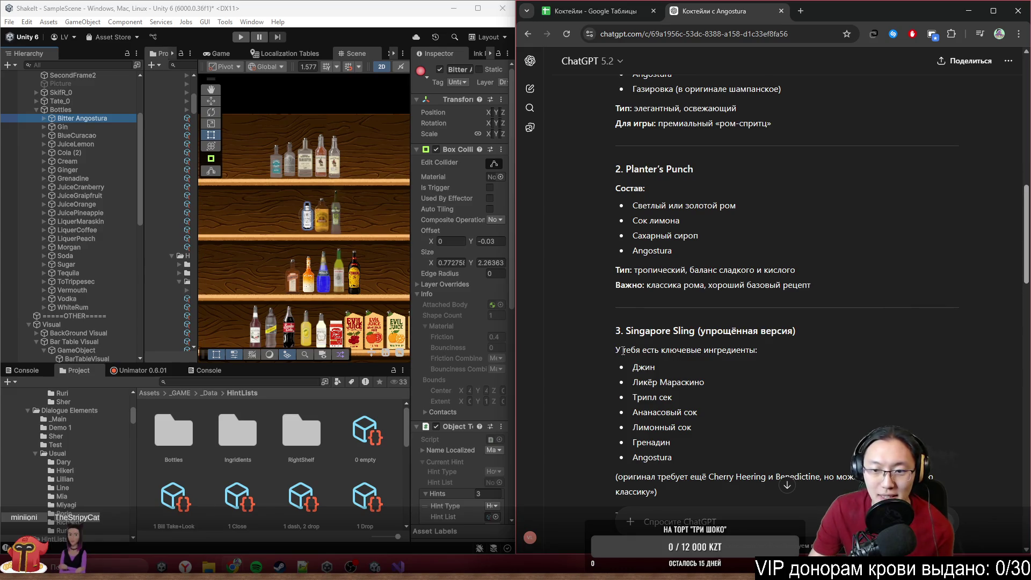
pyautogui.scroll(-3, 650, 400)
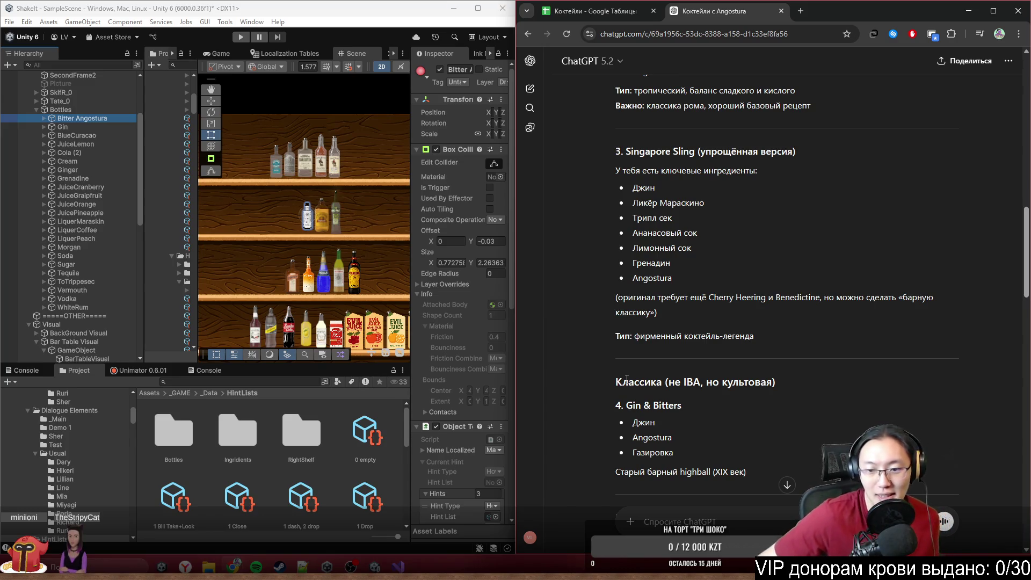
pyautogui.scroll(-3, 627, 371)
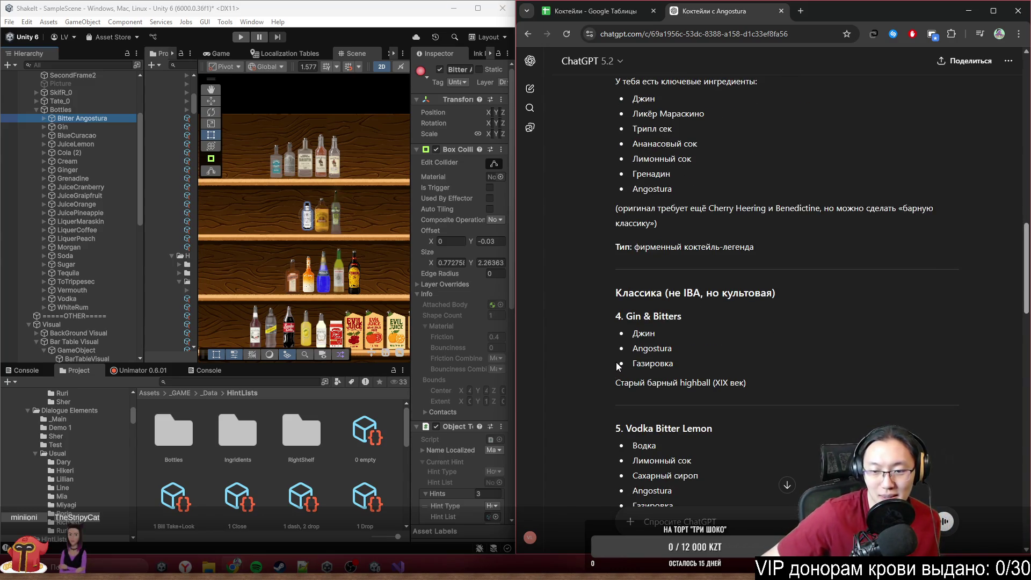
pyautogui.scroll(-2, 617, 365)
pyautogui.scroll(-10, 610, 365)
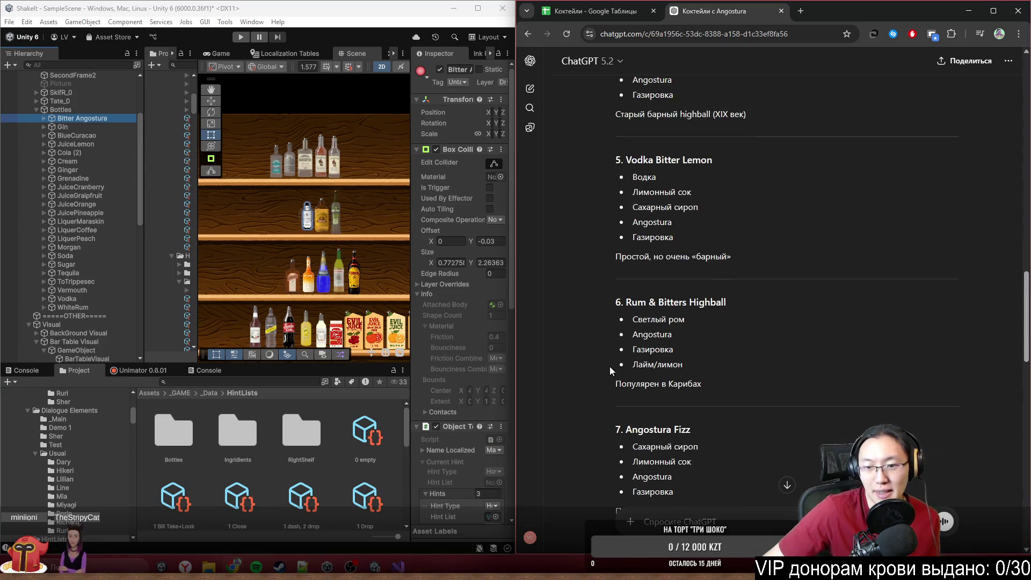
pyautogui.scroll(20, 610, 367)
pyautogui.scroll(-5, 608, 257)
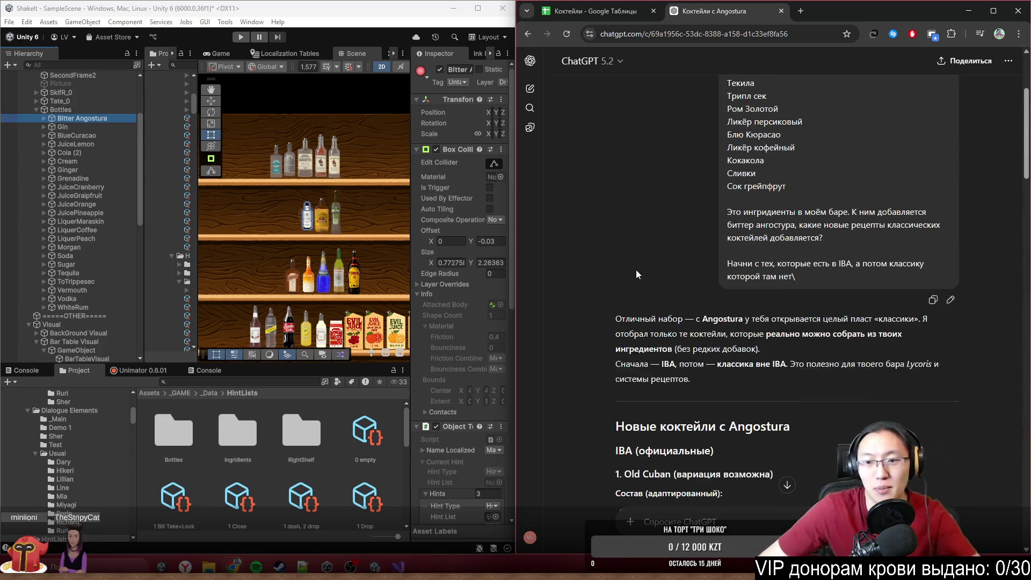
pyautogui.scroll(1, 636, 269)
pyautogui.moveTo(610, 315)
pyautogui.mouseDown()
pyautogui.moveTo(779, 537)
pyautogui.moveTo(842, 407)
pyautogui.moveTo(927, 399)
pyautogui.mouseUp()
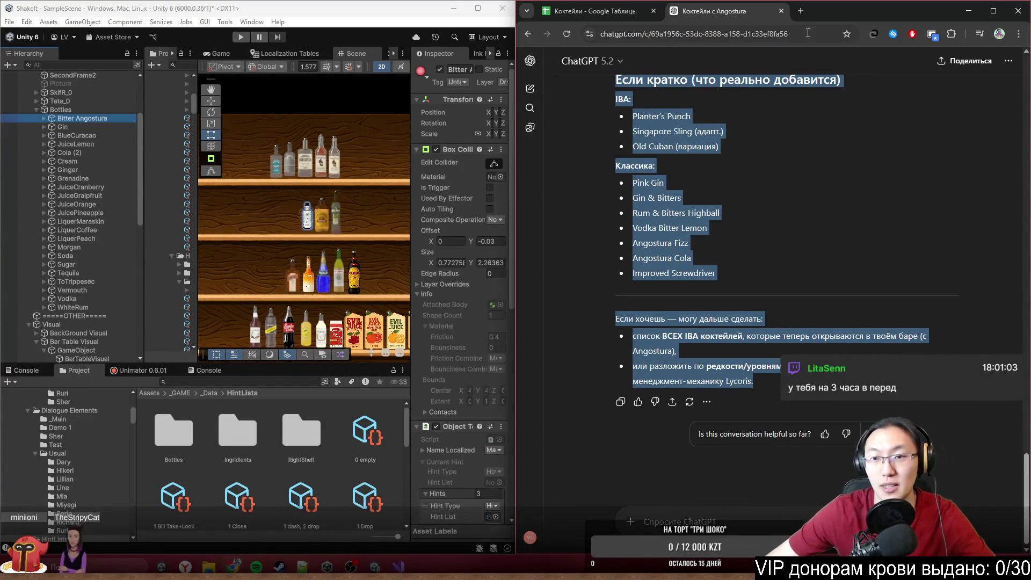
pyautogui.click(803, 12)
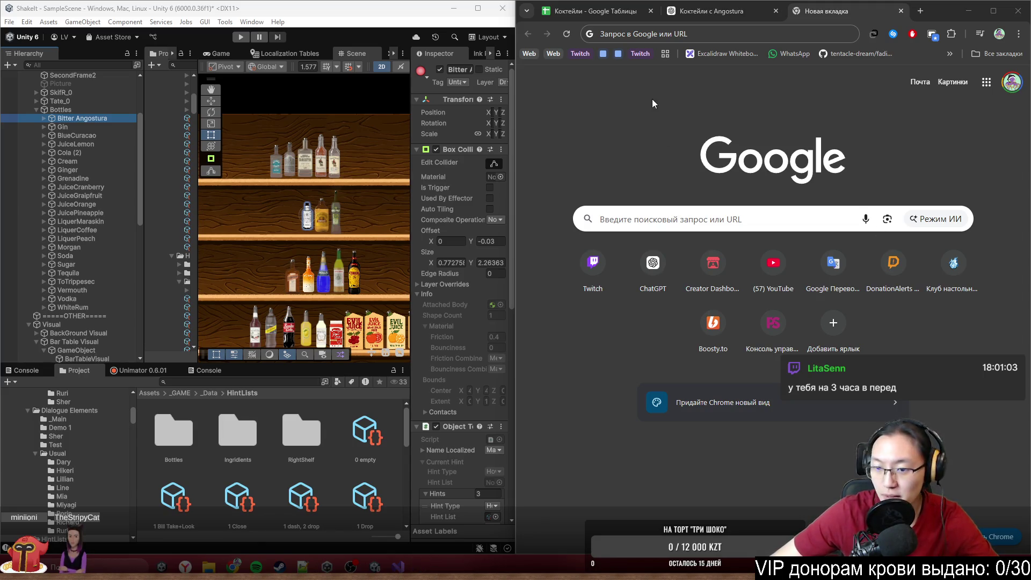
# Step: Close Chrome, minimize the Unity editor and start Fork on the ShakeIt repository
pyautogui.click(1023, 14)
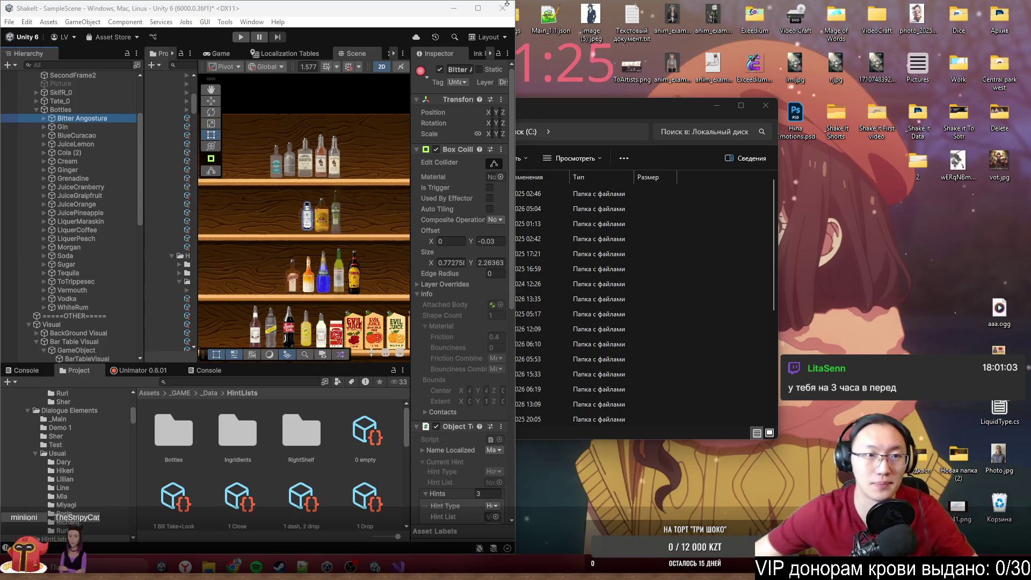
pyautogui.click(221, 13)
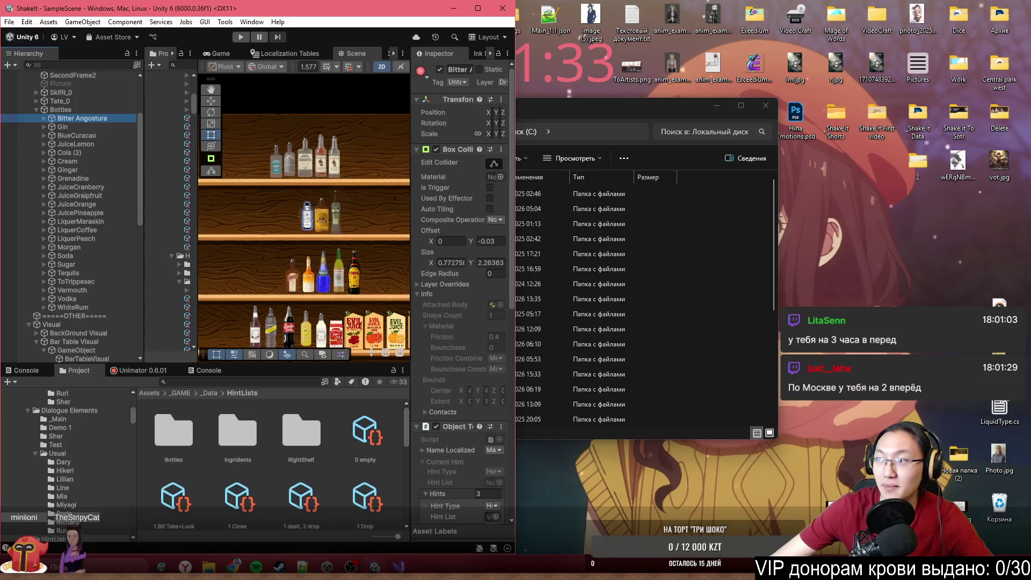
pyautogui.press('super+Down')
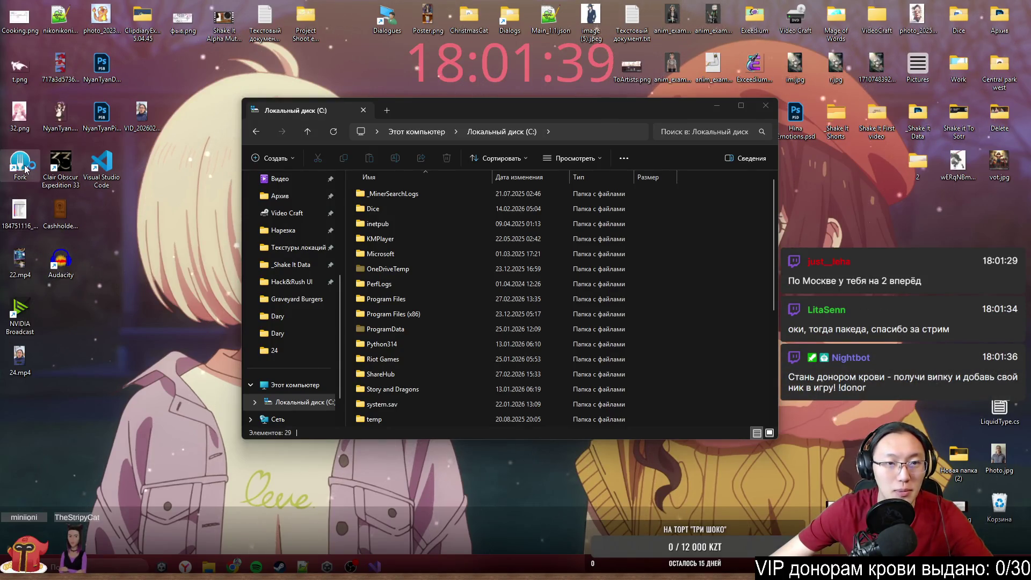
pyautogui.doubleClick(25, 183)
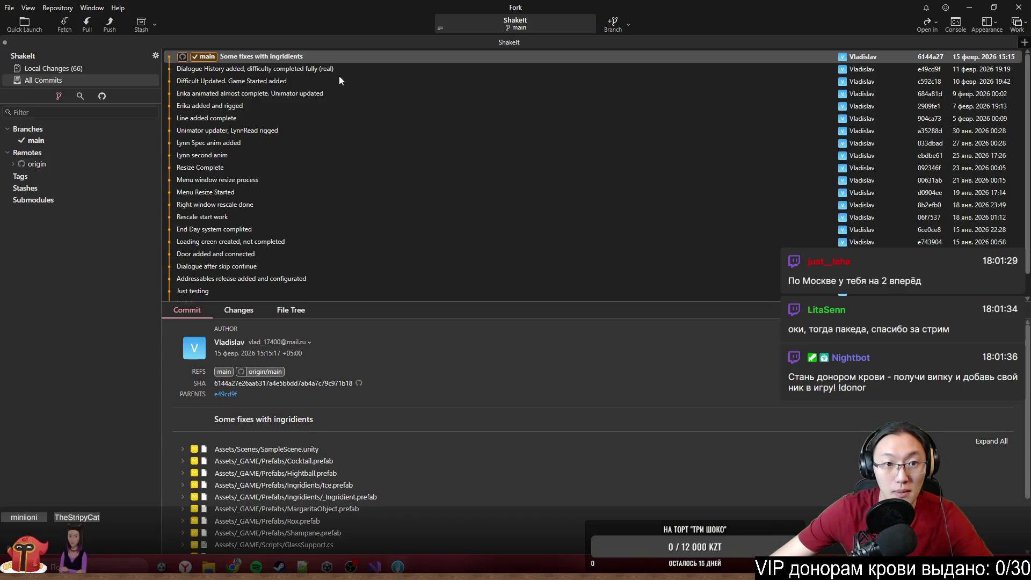
# Step: Stage all unstaged files in Fork's Local Changes
pyautogui.click(77, 70)
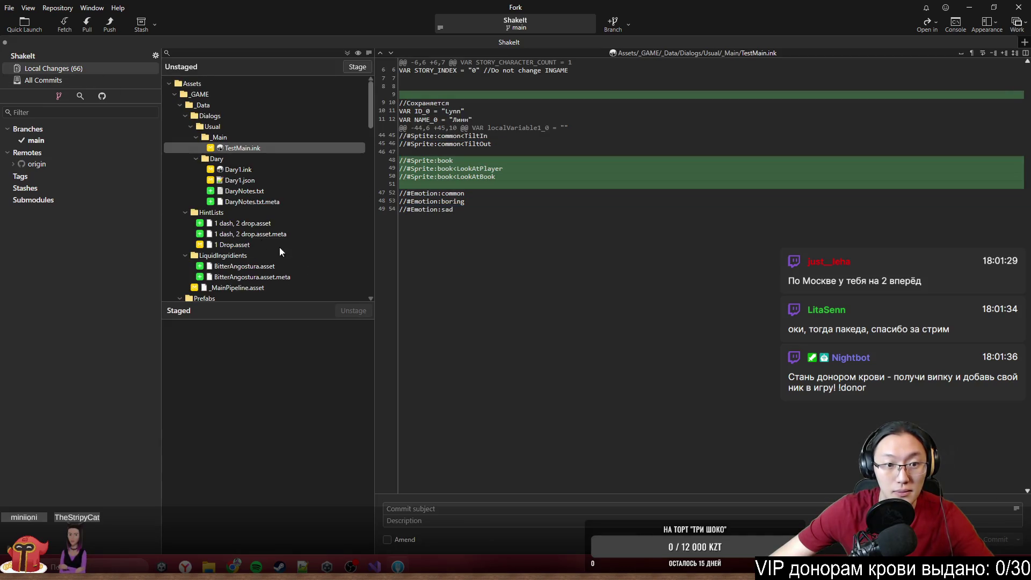
pyautogui.click(280, 117)
pyautogui.hotkey('ctrl', 'a')
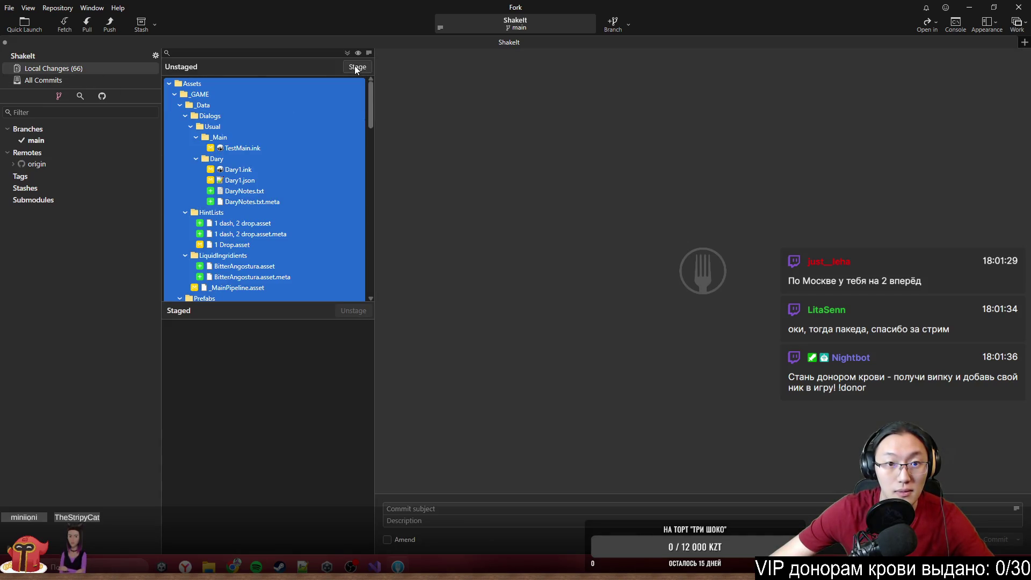
pyautogui.click(356, 68)
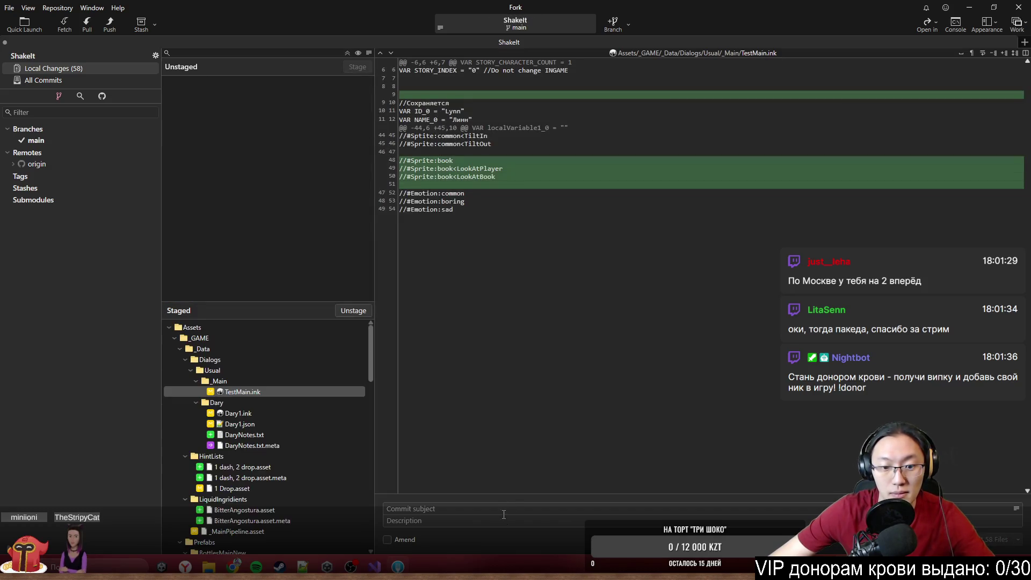
pyautogui.scroll(-3, 291, 458)
pyautogui.scroll(-3, 310, 473)
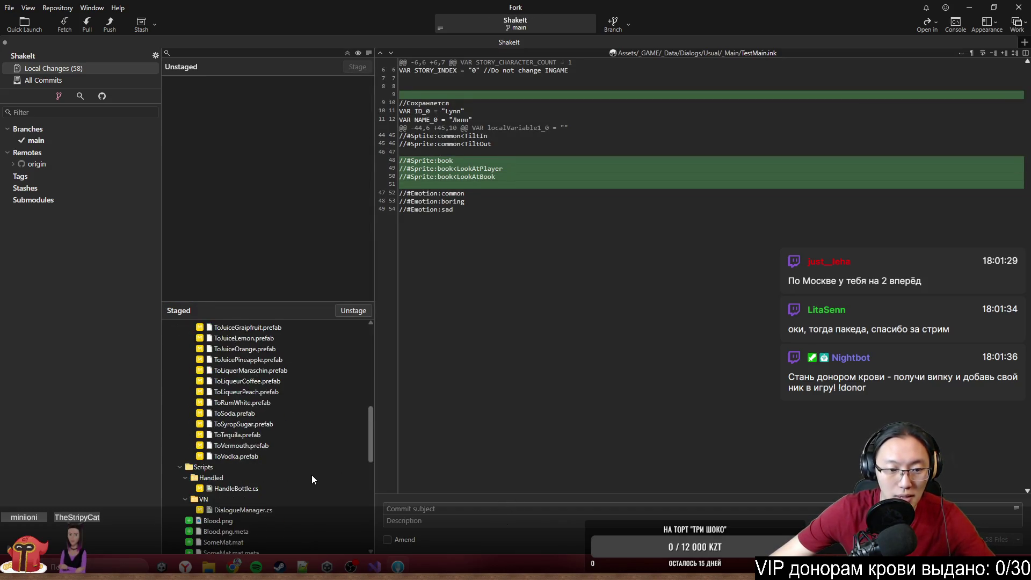
pyautogui.scroll(3, 312, 474)
# Step: Commit the 58 files as 'Dary Updated text + bitter fix', then load twitch.tv
pyautogui.click(402, 508)
pyautogui.write('Dary ')
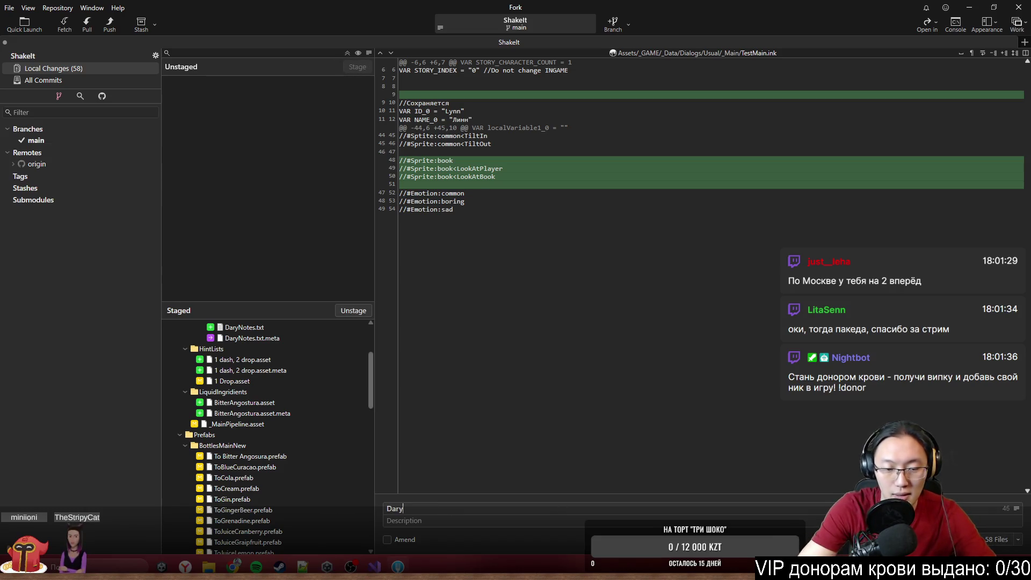
pyautogui.write('Updated text =')
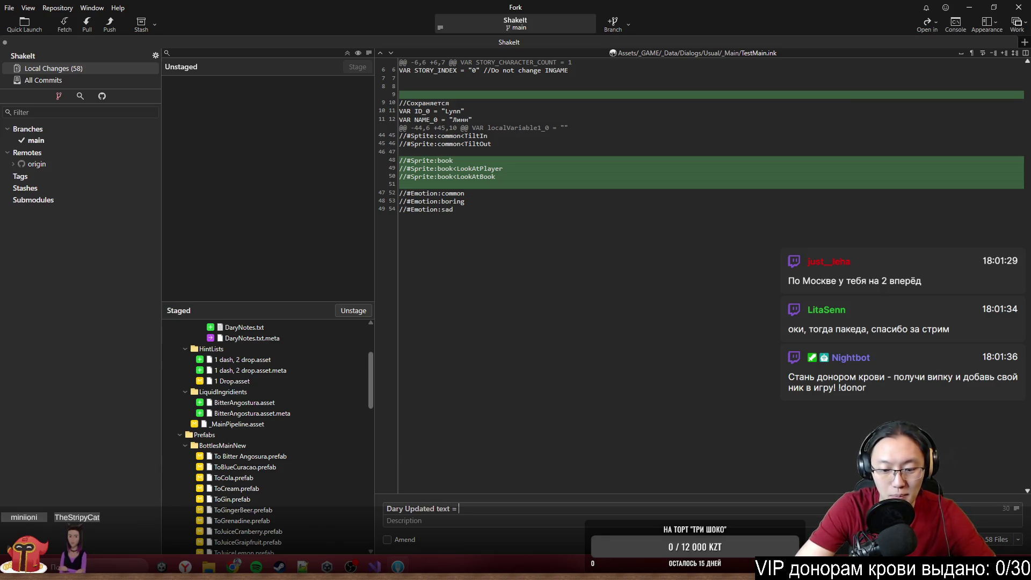
pyautogui.press('BackSpace')
pyautogui.press('BackSpace')
pyautogui.write('+ bitter fix')
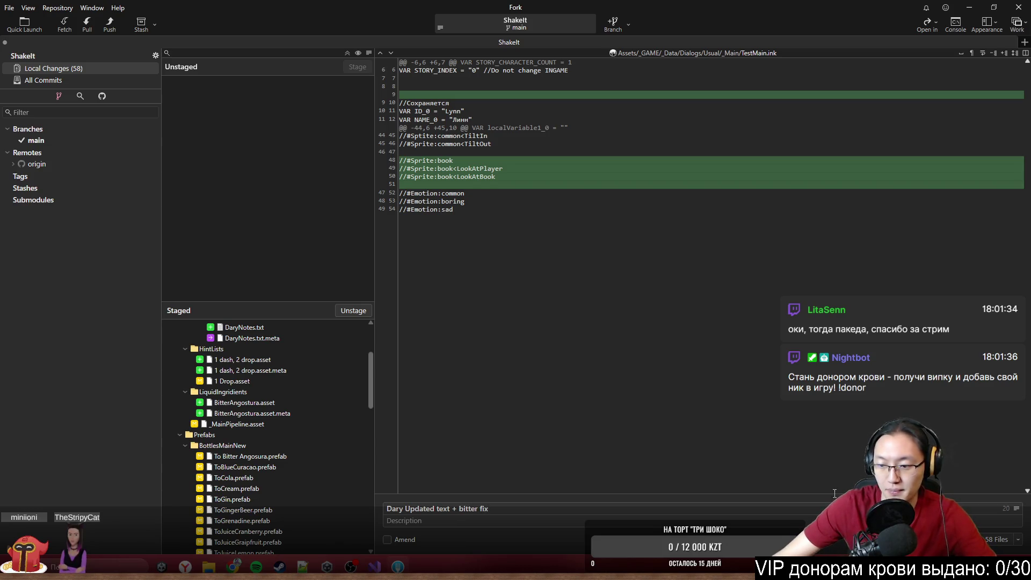
pyautogui.hotkey('ctrl', 'Return')
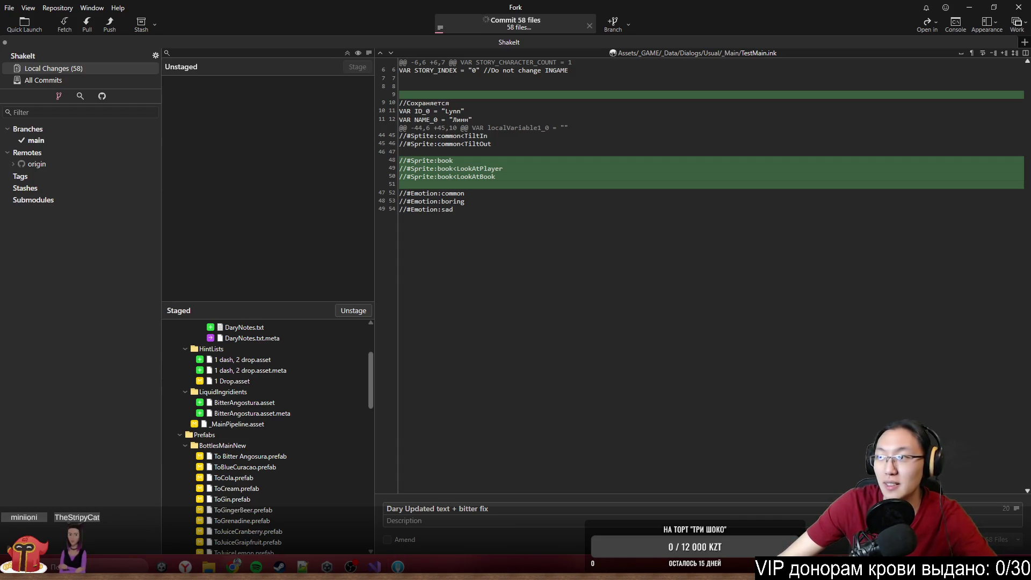
pyautogui.write('tw')
pyautogui.press('Return')
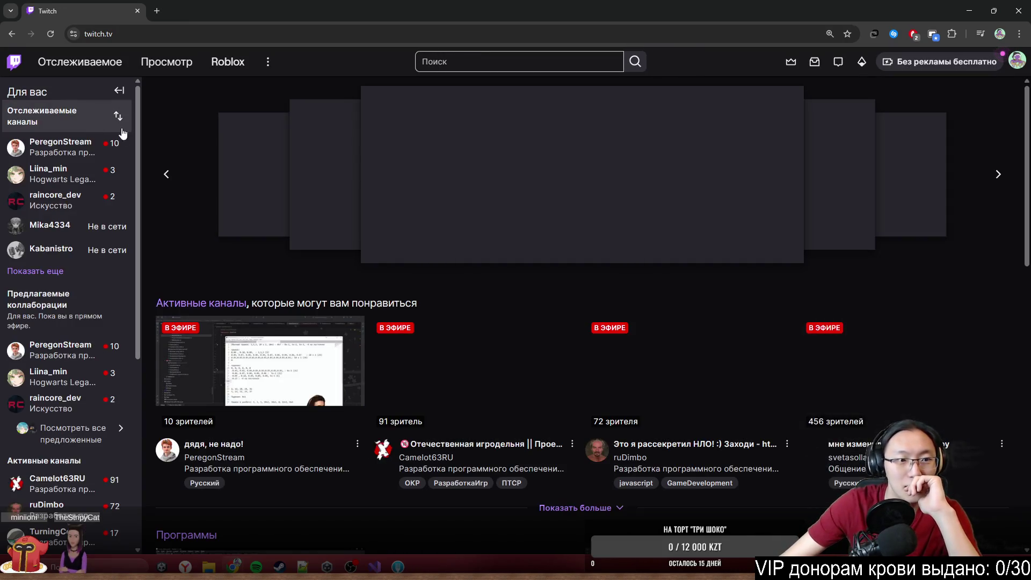
# Step: Browse Twitch to the Разработка программного обеспечения и игр category and shrink the browser window
pyautogui.click(166, 63)
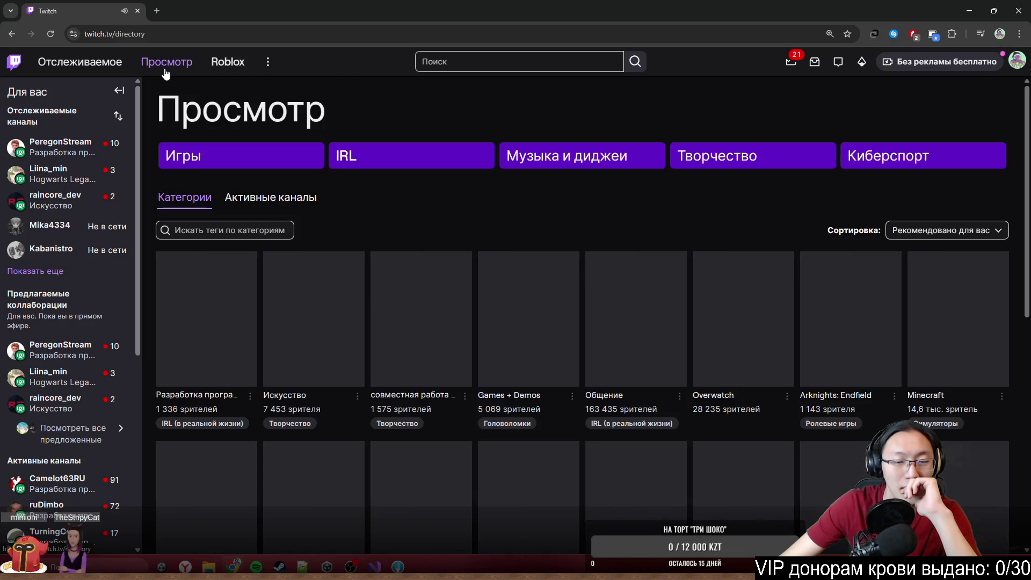
pyautogui.scroll(-2, 242, 231)
pyautogui.click(169, 222)
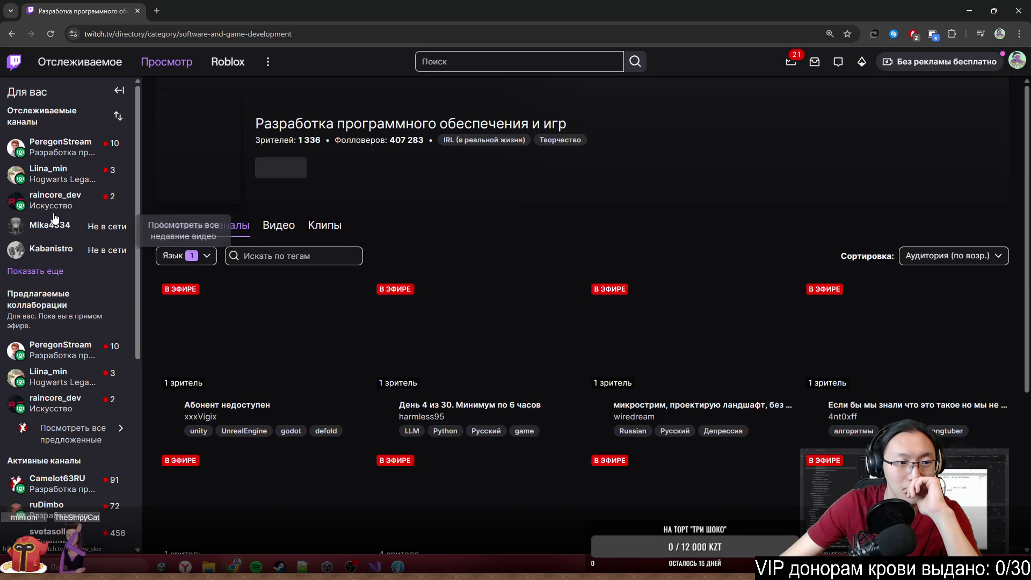
pyautogui.moveTo(54, 217)
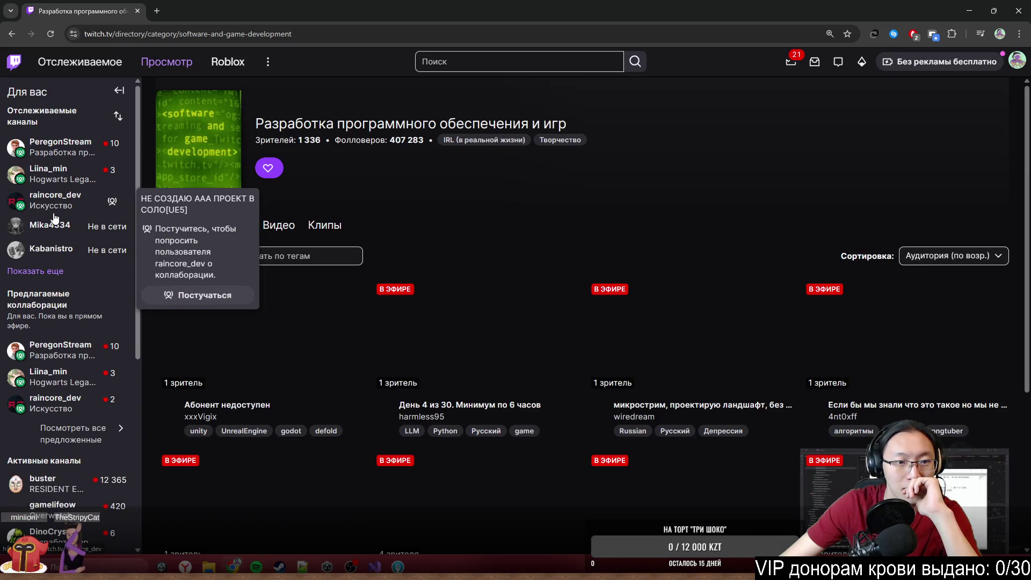
pyautogui.scroll(-3, 499, 287)
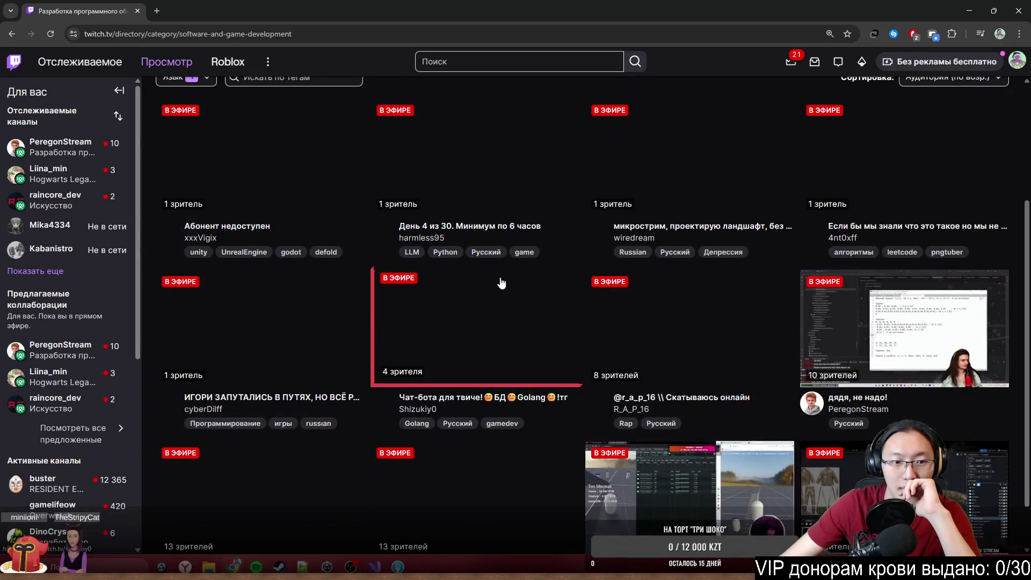
pyautogui.scroll(-1, 501, 283)
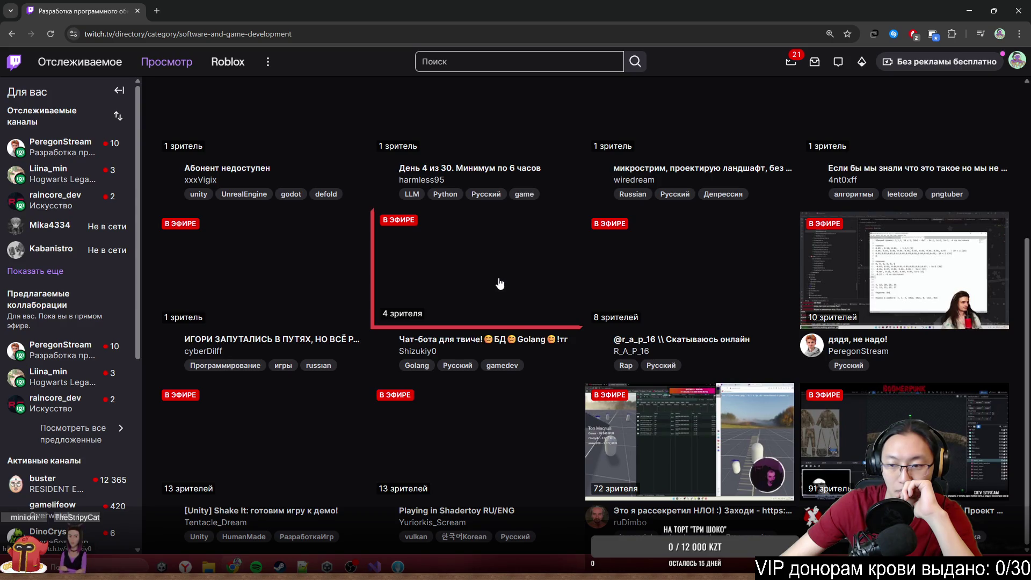
pyautogui.scroll(5, 499, 283)
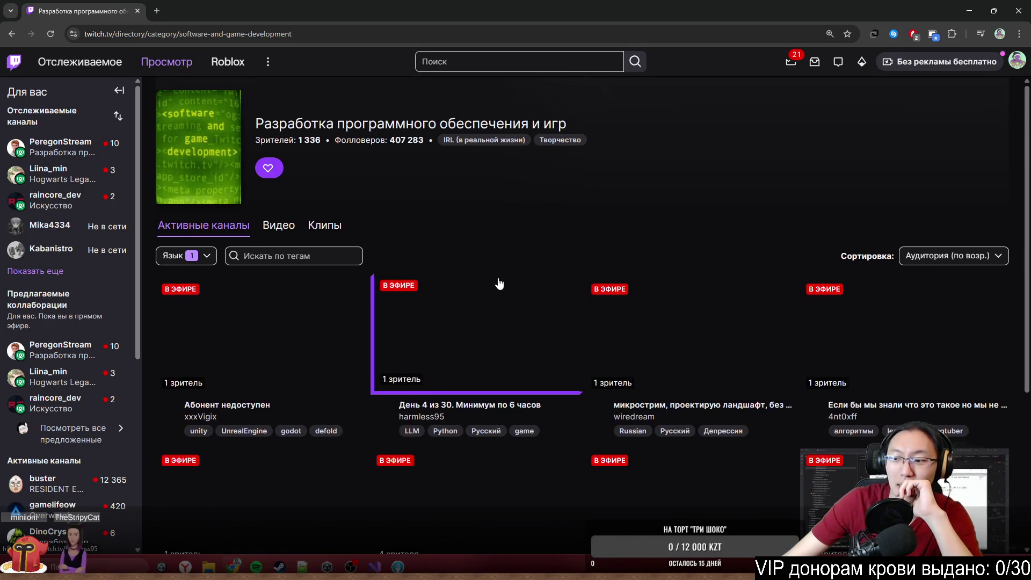
pyautogui.press('super+Down')
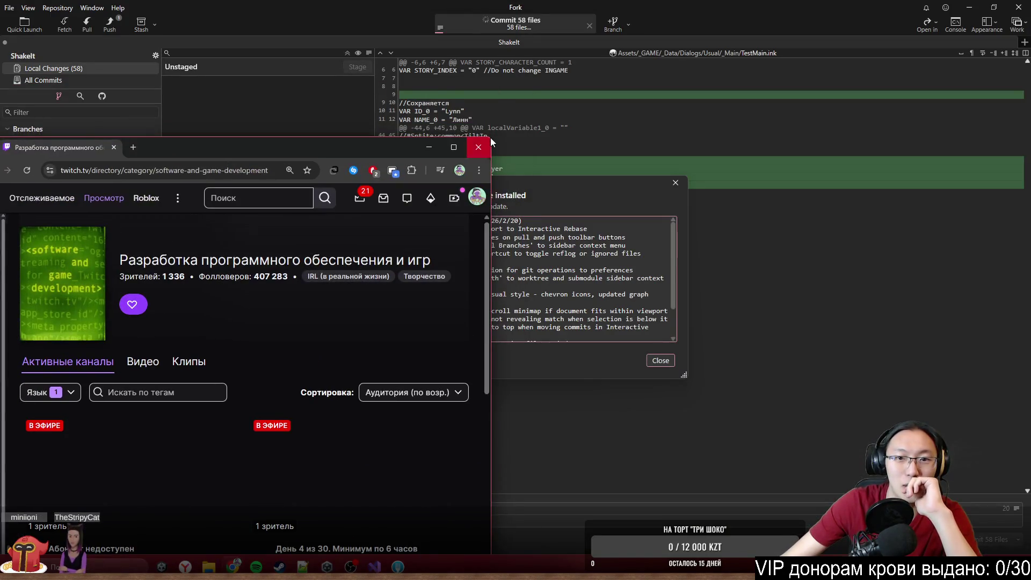
# Step: Close the Twitch window, dismiss Fork's update notice and push main to origin
pyautogui.click(477, 148)
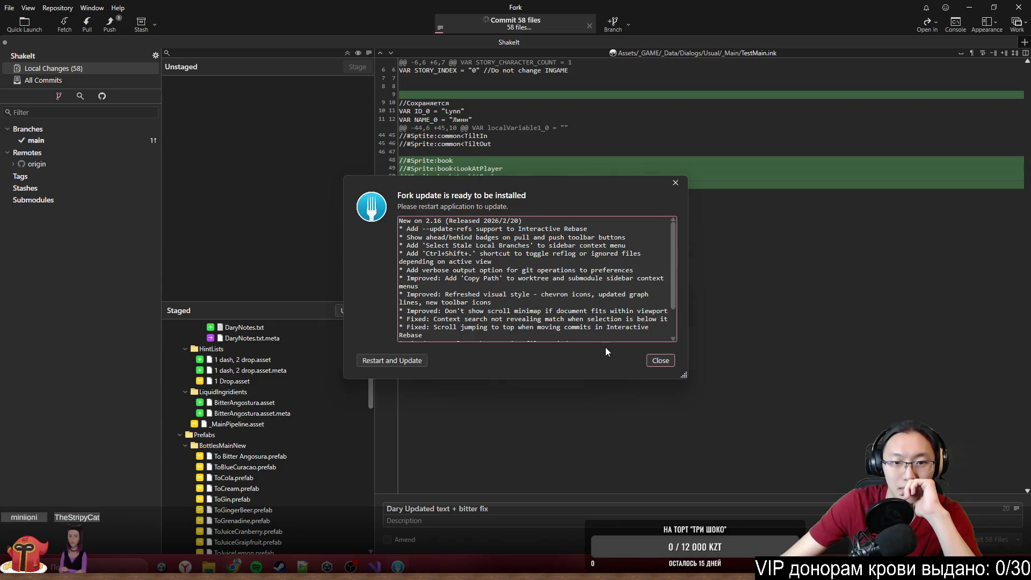
pyautogui.click(659, 361)
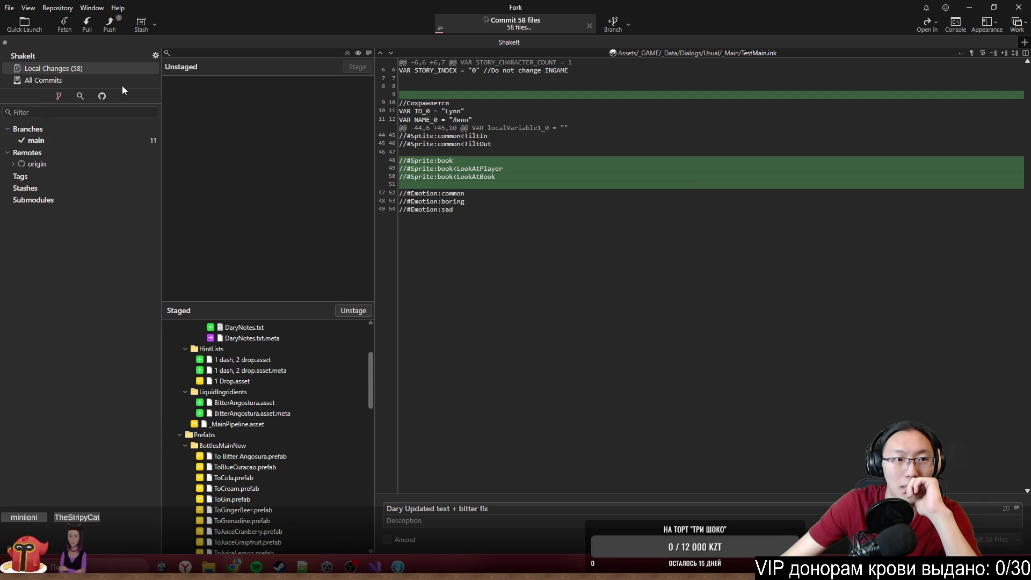
pyautogui.click(109, 24)
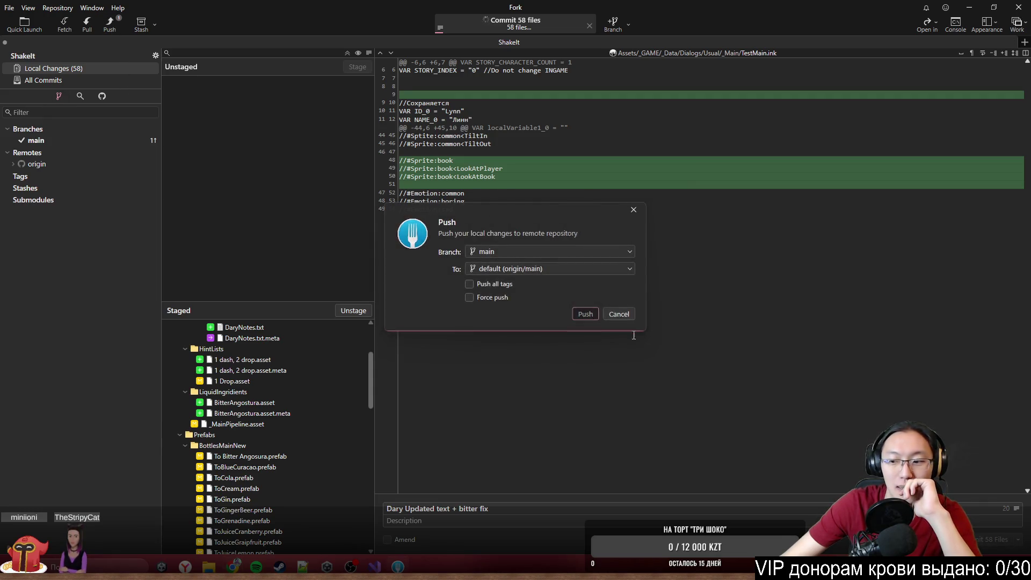
pyautogui.press('Return')
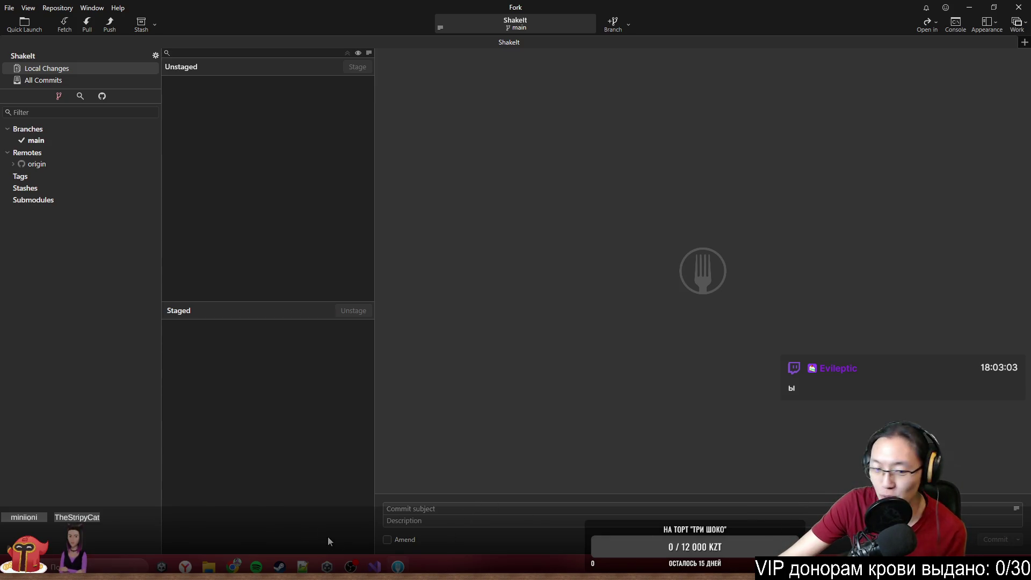
pyautogui.moveTo(350, 566)
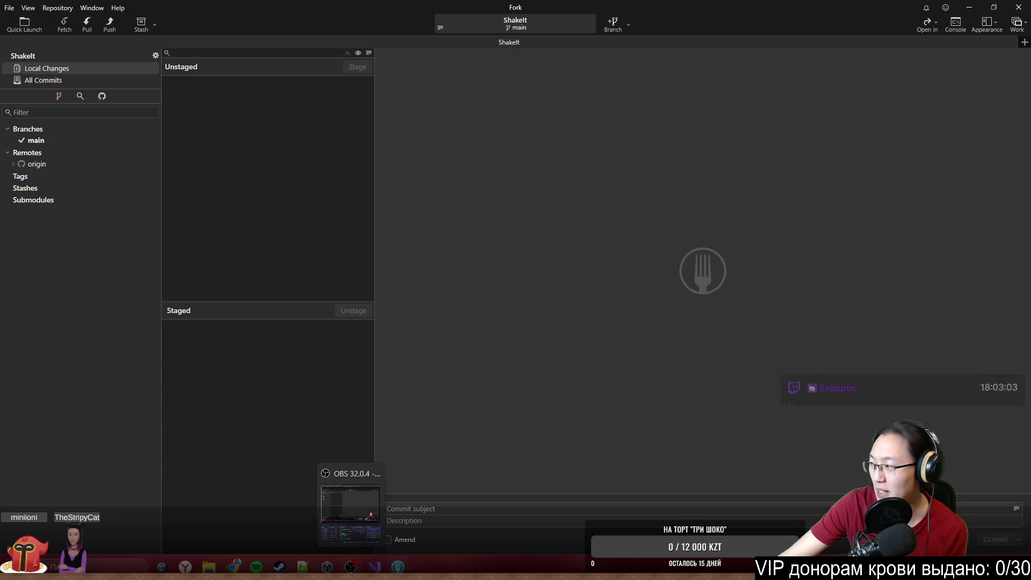